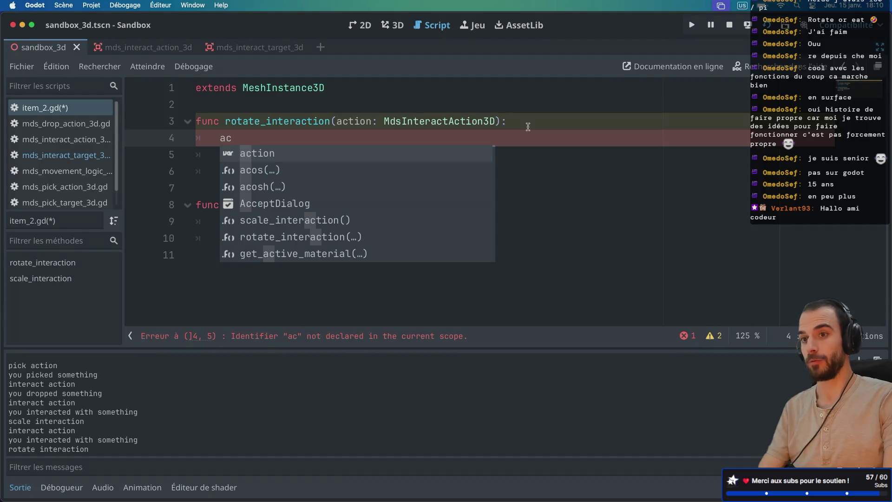
- Draft 'if action.is Carnivor' and a duplicated Herbivor check inside rotate_interaction
{"action": "type", "text": "if"}
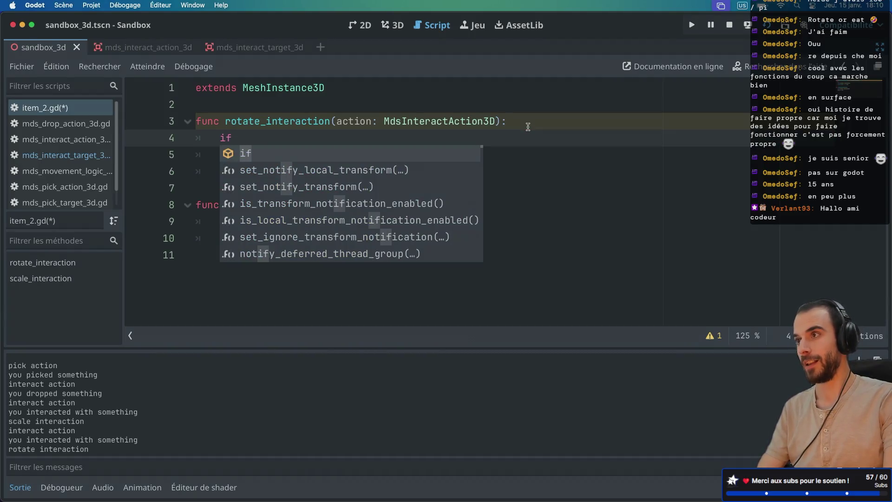
{"action": "type", "text": " action"}
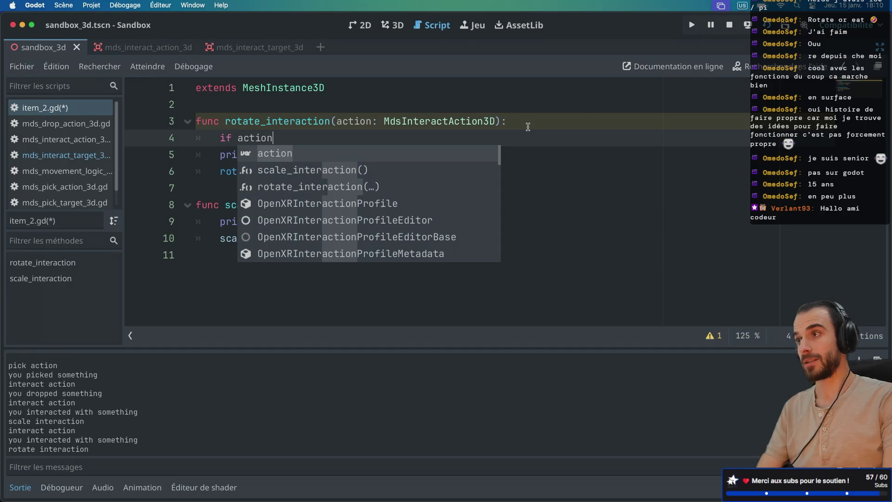
{"action": "type", "text": "."}
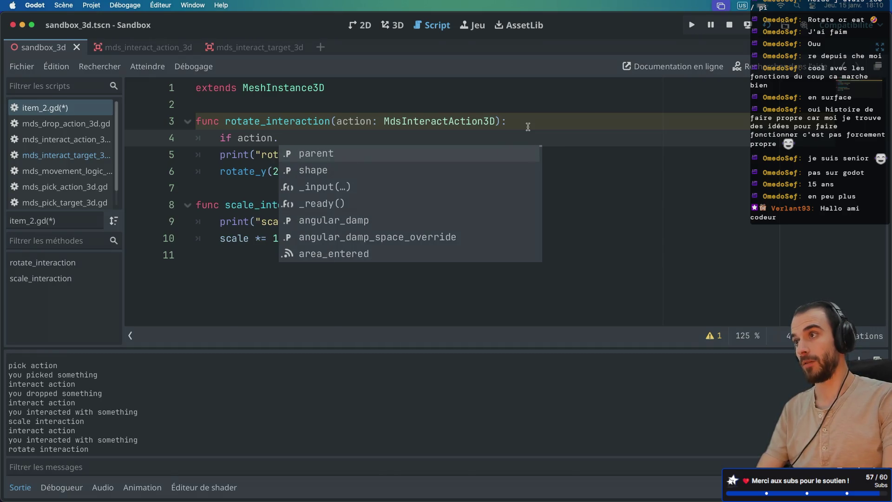
{"action": "key", "text": "Return"}
{"action": "type", "text": "is Carnivor"}
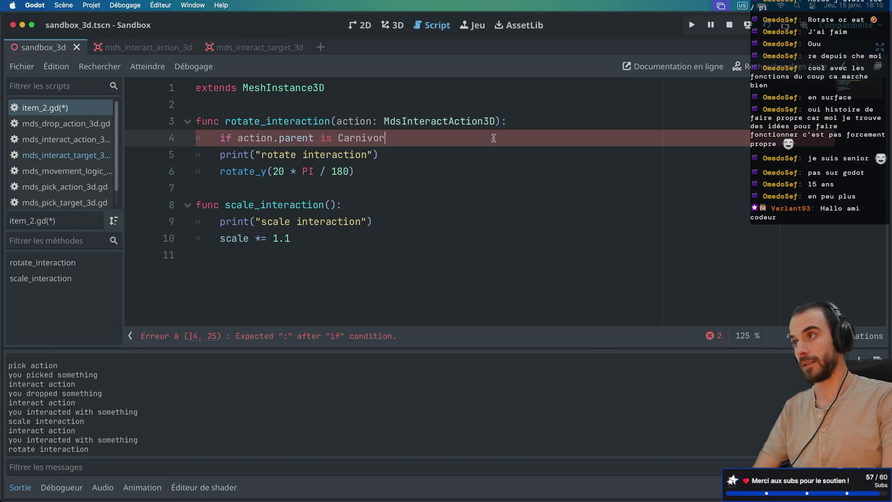
{"action": "key", "text": "ctrl+shift+d"}
{"action": "double_click", "coordinate": [369, 151]}
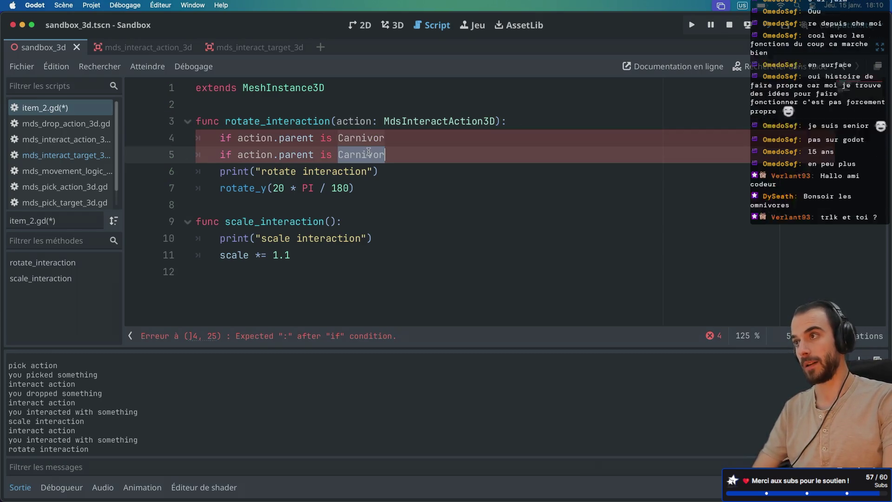
{"action": "type", "text": "Herbivor"}
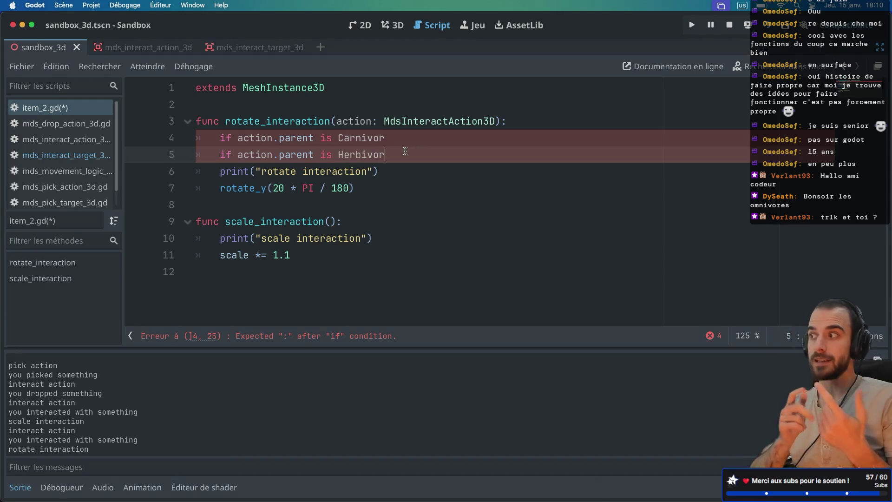
- Delete the two draft if lines and save item_2.gd
{"action": "left_click", "coordinate": [499, 121]}
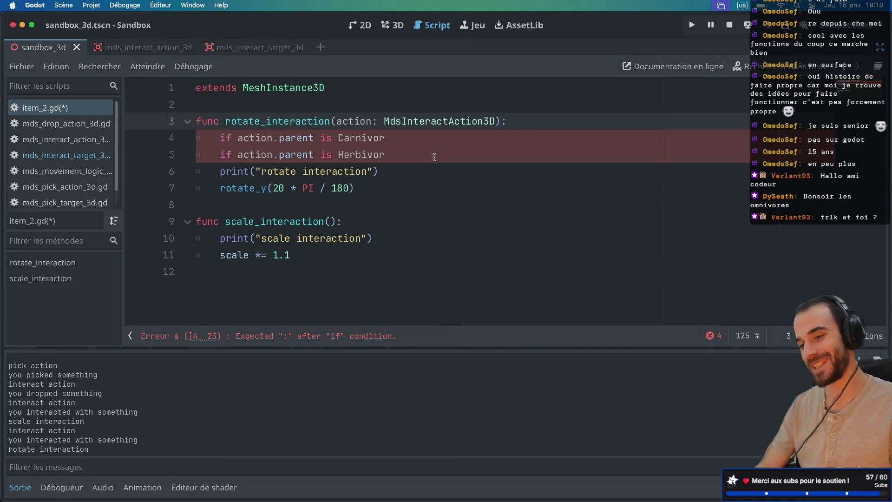
{"action": "mouse_move", "coordinate": [412, 156]}
{"action": "left_mouse_down"}
{"action": "mouse_move", "coordinate": [545, 120]}
{"action": "mouse_move", "coordinate": [198, 121]}
{"action": "mouse_move", "coordinate": [335, 121]}
{"action": "left_mouse_up"}
{"action": "key", "text": "BackSpace"}
{"action": "key", "text": "ctrl+s"}
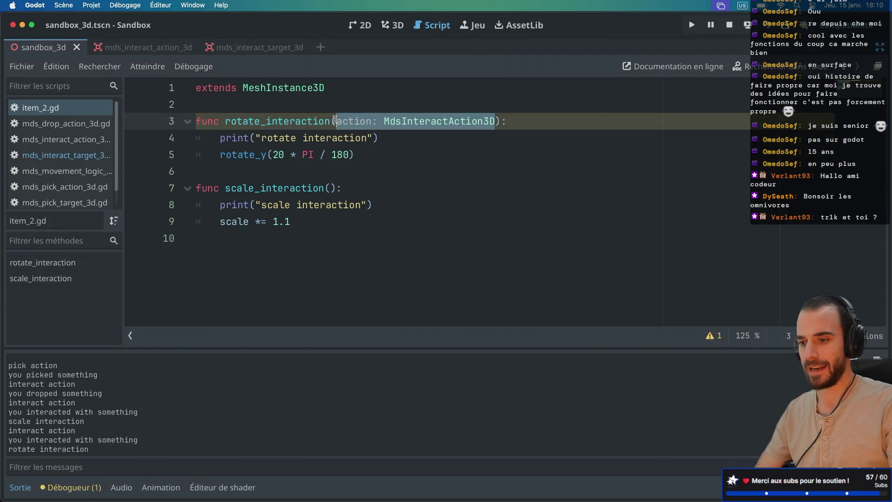
- Remove the 'action: MdsInteractAction3D' parameter from rotate_interaction and save item_2.gd
{"action": "left_click", "coordinate": [337, 120]}
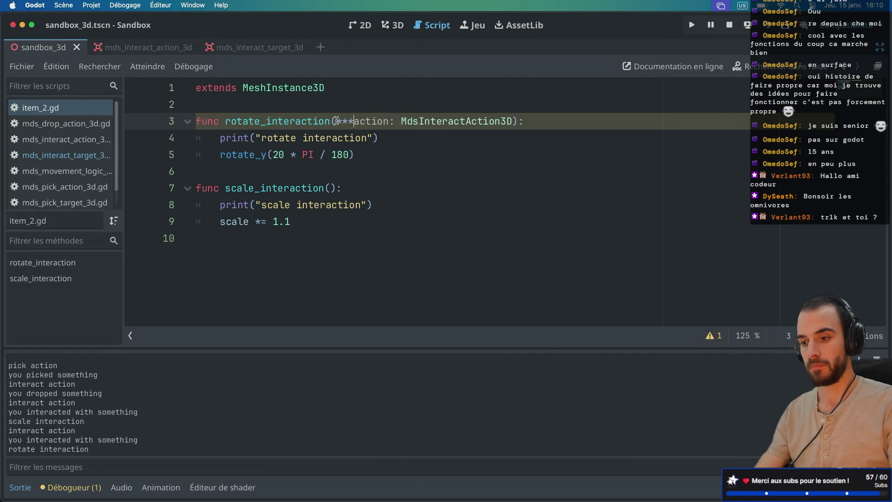
{"action": "type", "text": "###"}
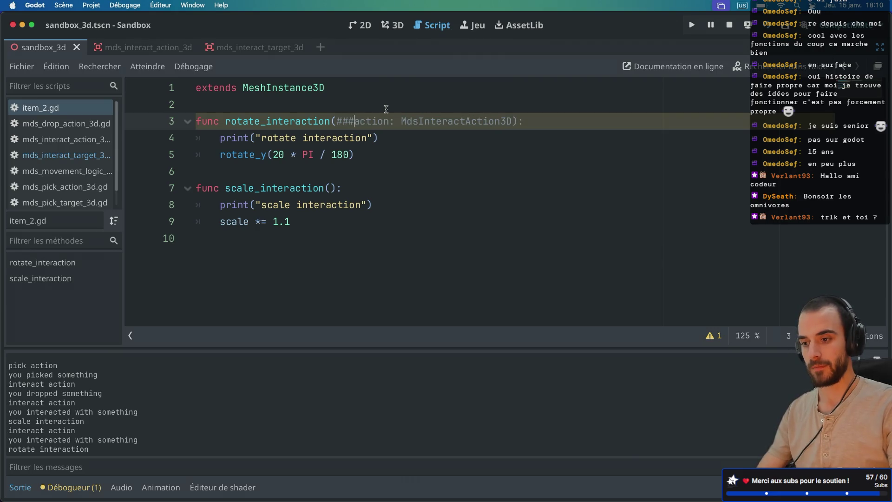
{"action": "key", "text": "Up"}
{"action": "type", "text": "3"}
{"action": "key", "text": "BackSpace"}
{"action": "key", "text": "BackSpace"}
{"action": "left_click", "coordinate": [512, 120]}
{"action": "type", "text": "###"}
{"action": "key", "text": "Down"}
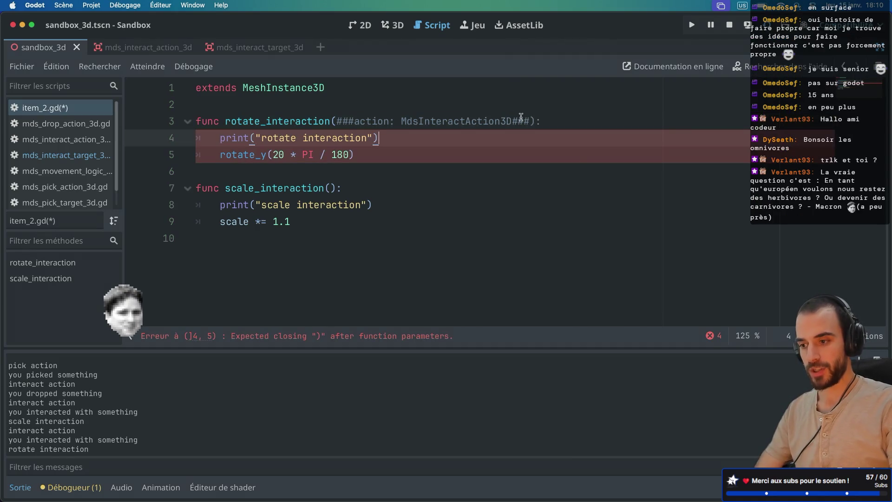
{"action": "left_click_drag", "start_coordinate": [530, 120], "coordinate": [339, 116]}
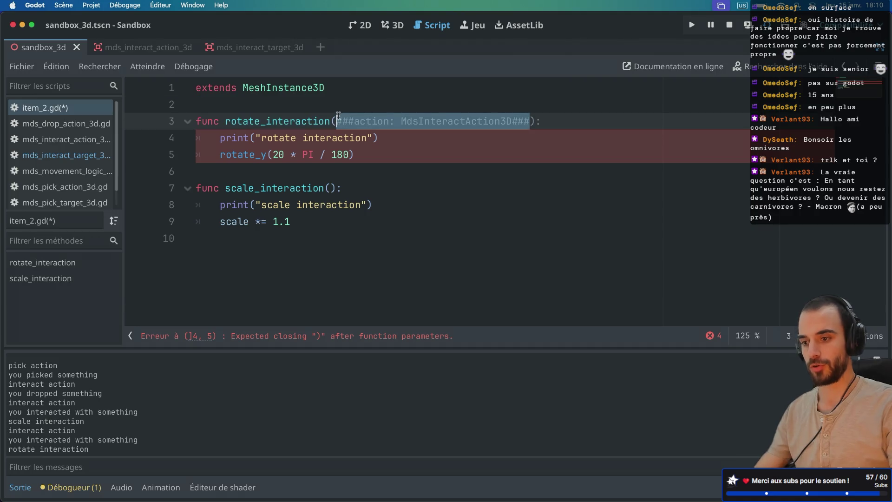
{"action": "key", "text": "BackSpace"}
{"action": "key", "text": "ctrl+s"}
{"action": "left_click", "coordinate": [396, 109]}
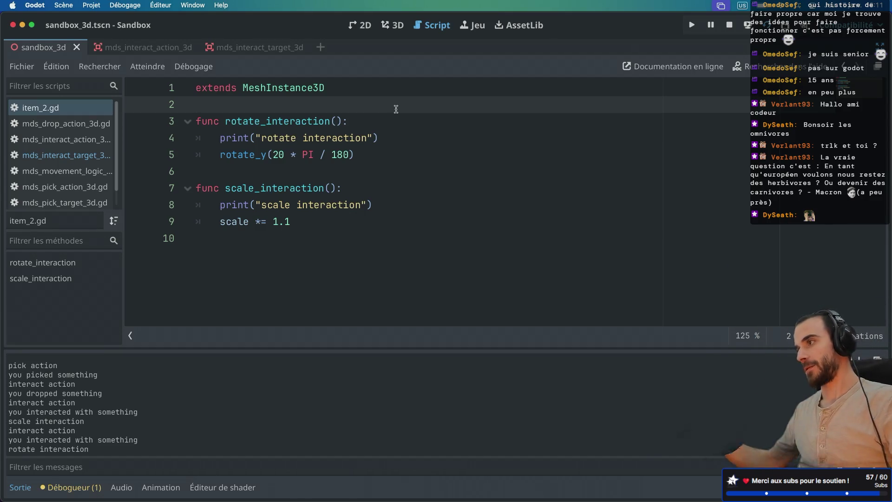
- Restore the scene, inspector and file docks and view the sandbox scene in 3D
{"action": "key", "text": "ctrl+super+d"}
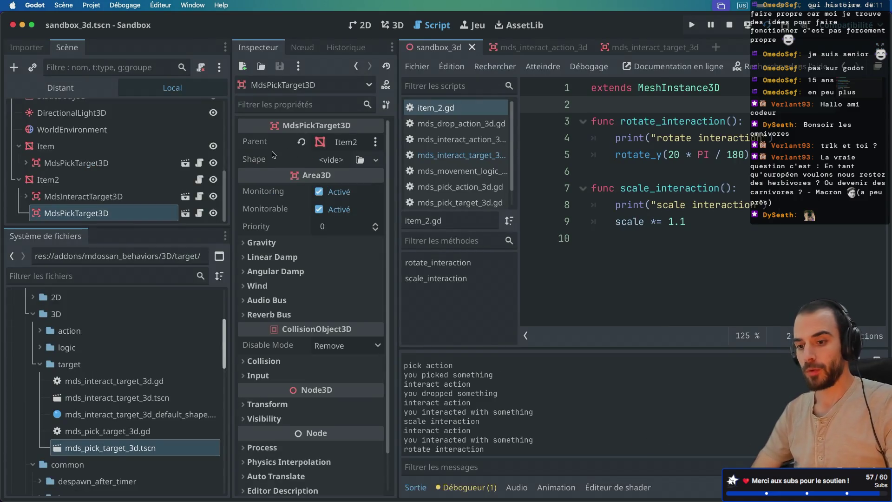
{"action": "scroll", "coordinate": [131, 350], "scroll_direction": "down", "scroll_amount": 5}
{"action": "scroll", "coordinate": [131, 350], "scroll_direction": "down", "scroll_amount": 1}
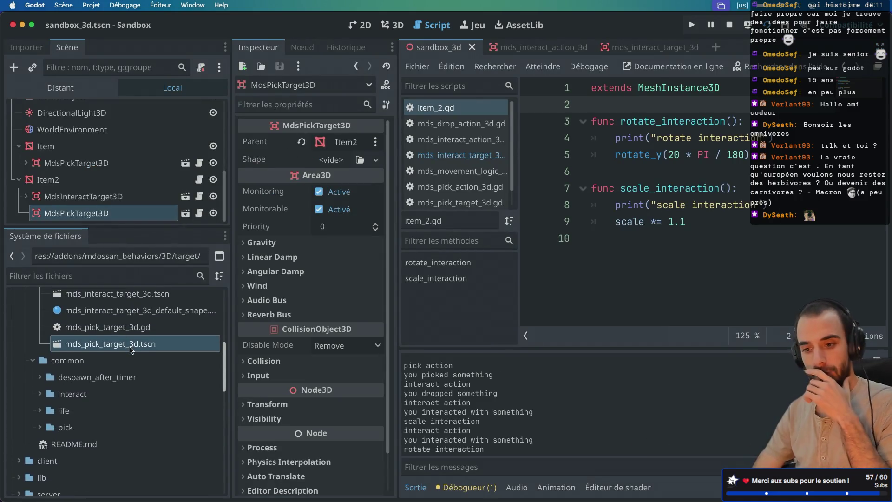
{"action": "left_click", "coordinate": [355, 32]}
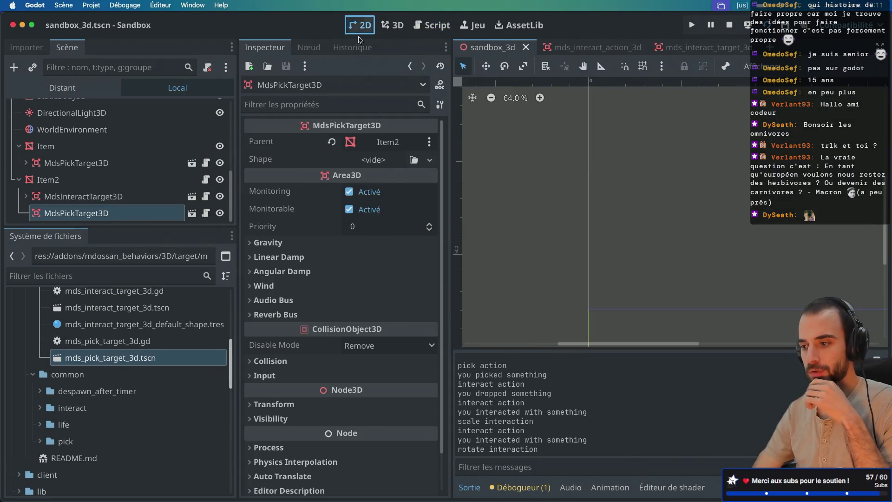
{"action": "left_click", "coordinate": [395, 27]}
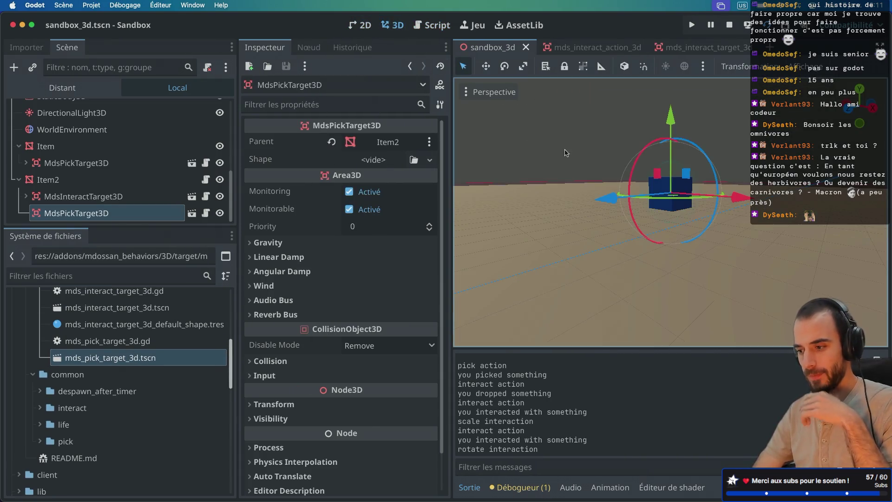
{"action": "scroll", "coordinate": [666, 166], "scroll_direction": "up", "scroll_amount": 1}
{"action": "scroll", "coordinate": [666, 166], "scroll_direction": "down", "scroll_amount": 5}
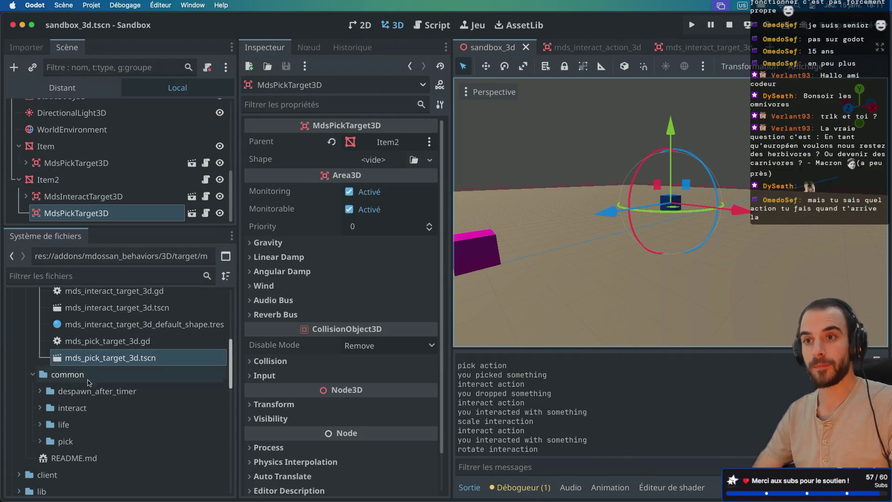
{"action": "scroll", "coordinate": [82, 388], "scroll_direction": "down", "scroll_amount": 1}
{"action": "scroll", "coordinate": [82, 388], "scroll_direction": "down", "scroll_amount": 10}
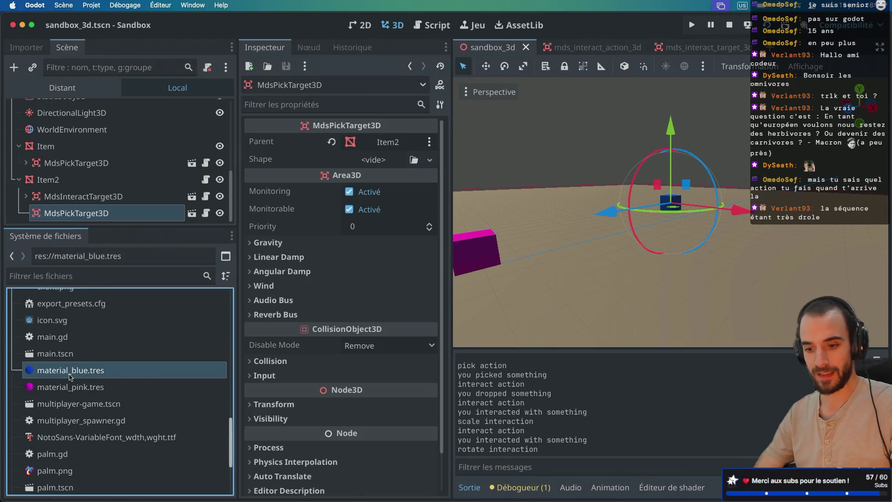
- Duplicate material_blue.tres as material_yellow.tres
{"action": "right_click", "coordinate": [68, 370]}
{"action": "left_click", "coordinate": [111, 363]}
{"action": "left_click_drag", "start_coordinate": [394, 243], "coordinate": [381, 243]}
{"action": "type", "text": "yellow"}
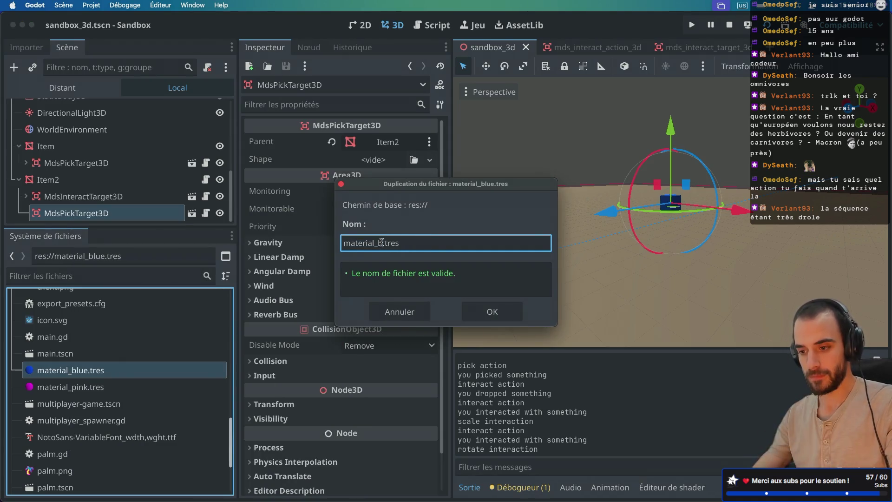
{"action": "key", "text": "Return"}
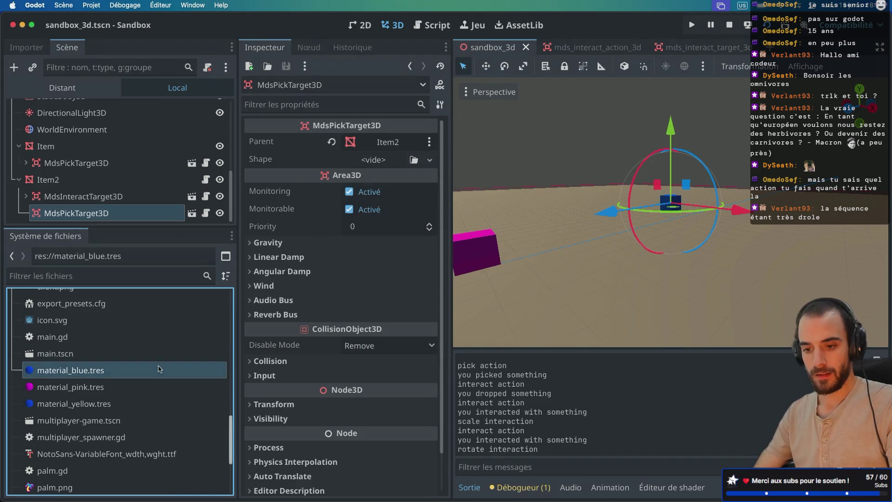
- Experiment with material_blue.tres albedo colour, leaving it blue
{"action": "double_click", "coordinate": [123, 371]}
{"action": "left_click", "coordinate": [375, 287]}
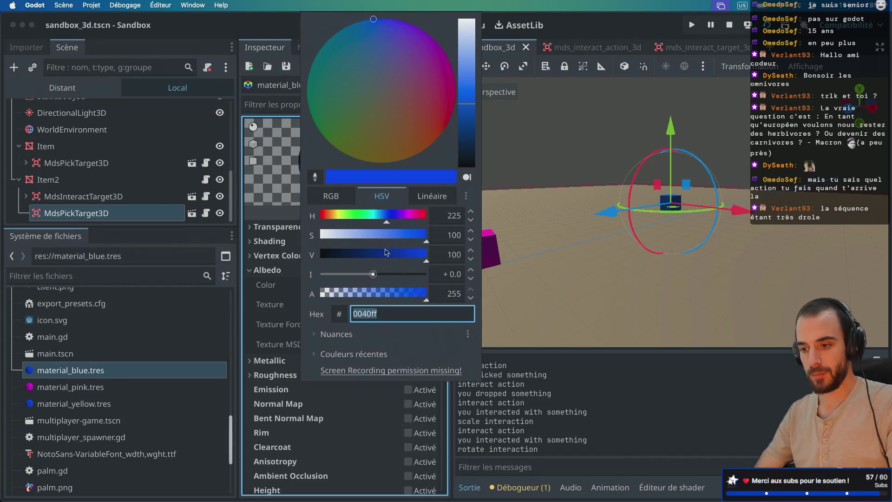
{"action": "left_click_drag", "start_coordinate": [371, 215], "coordinate": [336, 217]}
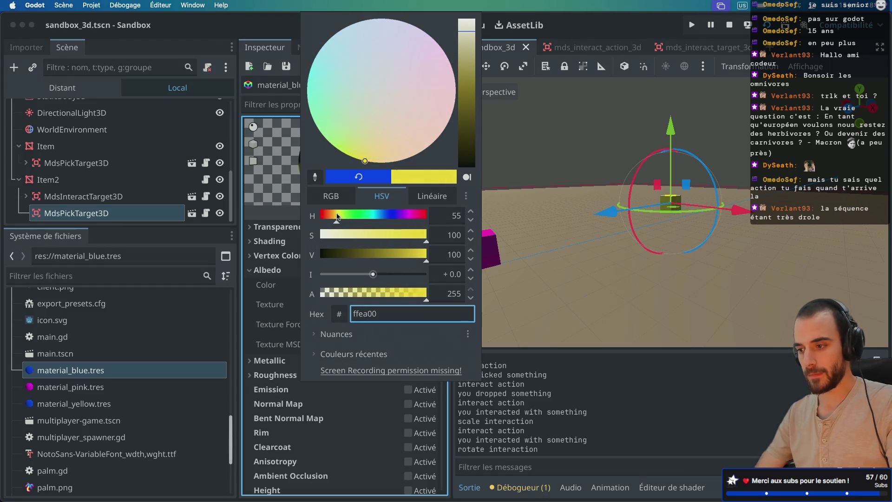
{"action": "left_click", "coordinate": [525, 212]}
{"action": "key", "text": "ctrl+s"}
{"action": "mouse_move", "coordinate": [370, 287]}
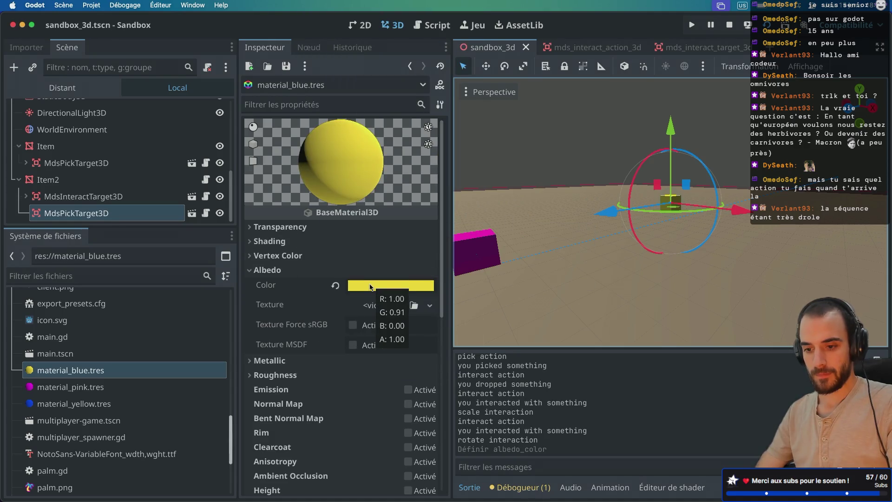
{"action": "left_click", "coordinate": [391, 305]}
{"action": "key", "text": "Escape"}
{"action": "left_click", "coordinate": [399, 284]}
{"action": "left_click_drag", "start_coordinate": [339, 215], "coordinate": [391, 215]}
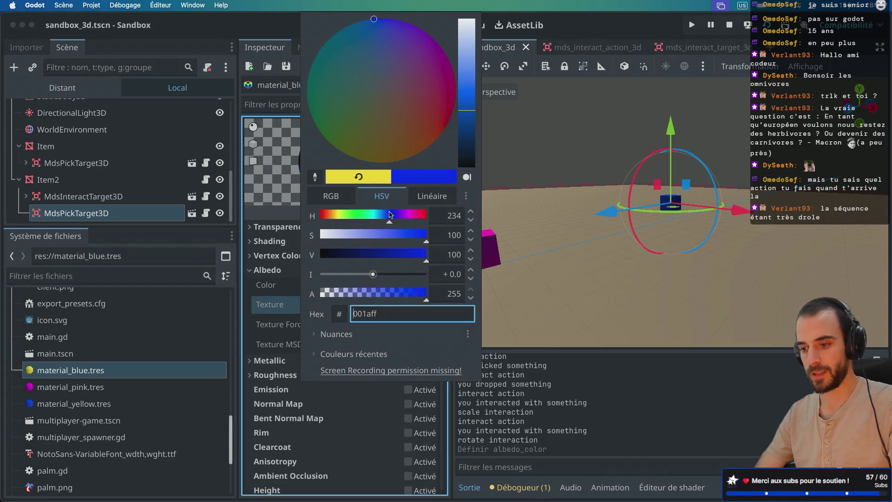
{"action": "key", "text": "Escape"}
- Set material_yellow.tres albedo to yellow-green ccff00, save, and duplicate Item2 as Item3
{"action": "left_click", "coordinate": [84, 404]}
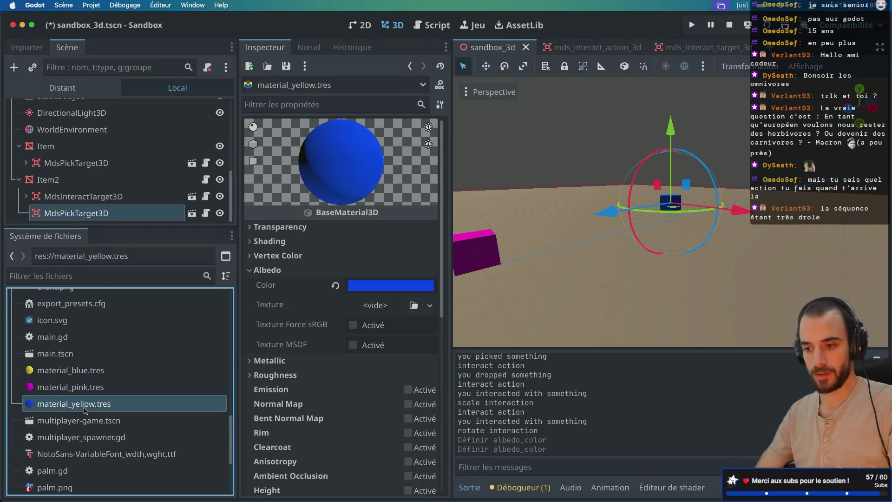
{"action": "key", "text": "cmd+s"}
{"action": "left_click", "coordinate": [378, 285]}
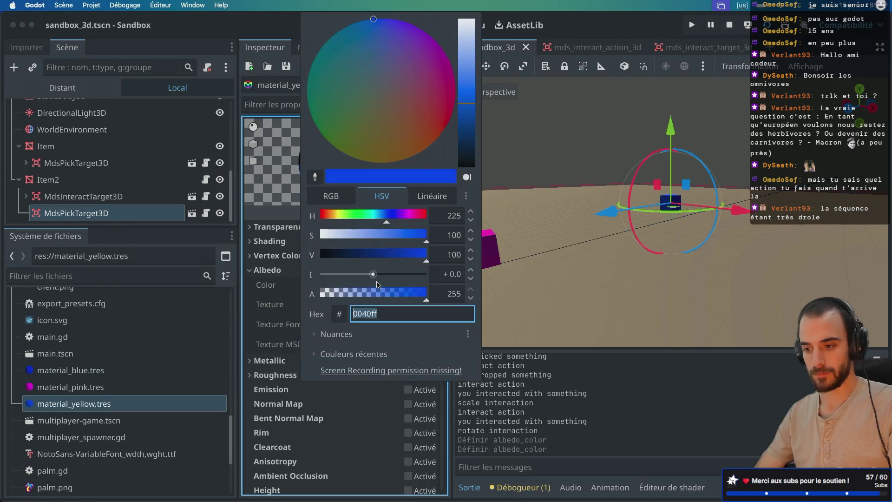
{"action": "left_click", "coordinate": [341, 216]}
{"action": "type", "text": "ccff00"}
{"action": "key", "text": "Return"}
{"action": "key", "text": "Escape"}
{"action": "key", "text": "super+s"}
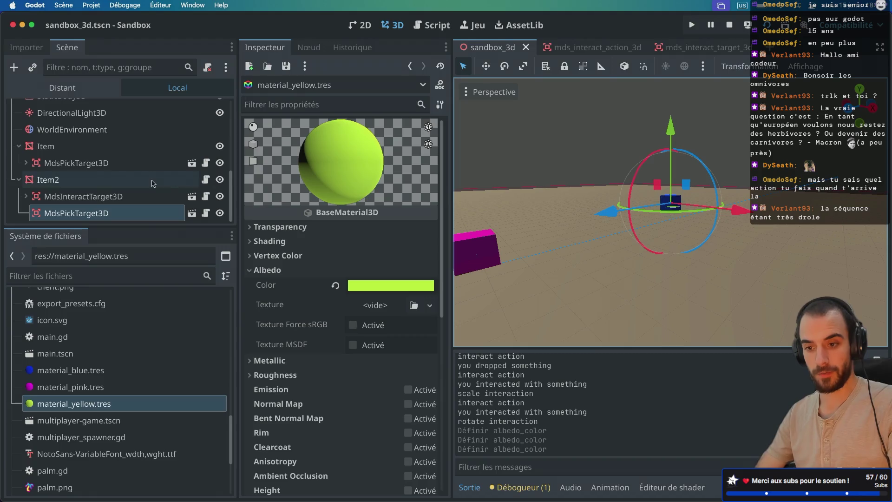
{"action": "left_click", "coordinate": [93, 180]}
{"action": "key", "text": "super+d"}
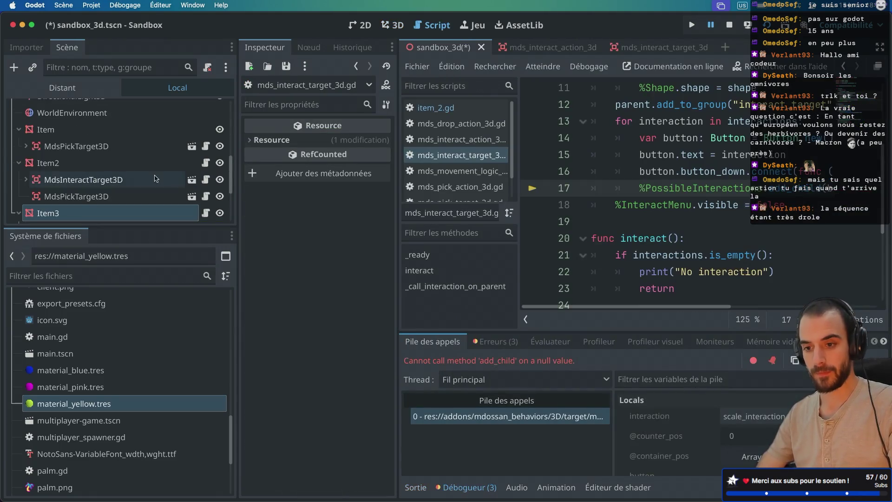
- Delete scale_interaction from Item3's MdsInteractTarget3D interactions and save sandbox_3d.tscn
{"action": "left_click", "coordinate": [65, 215]}
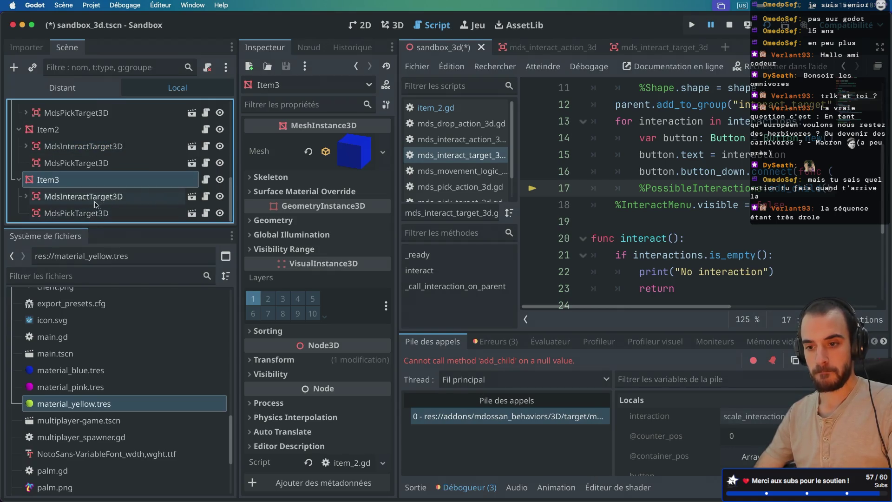
{"action": "left_click", "coordinate": [83, 196]}
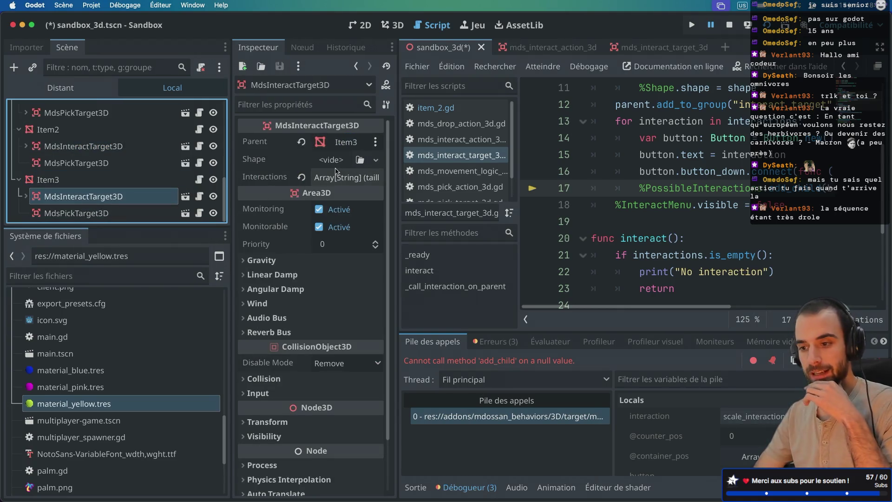
{"action": "left_click", "coordinate": [349, 176]}
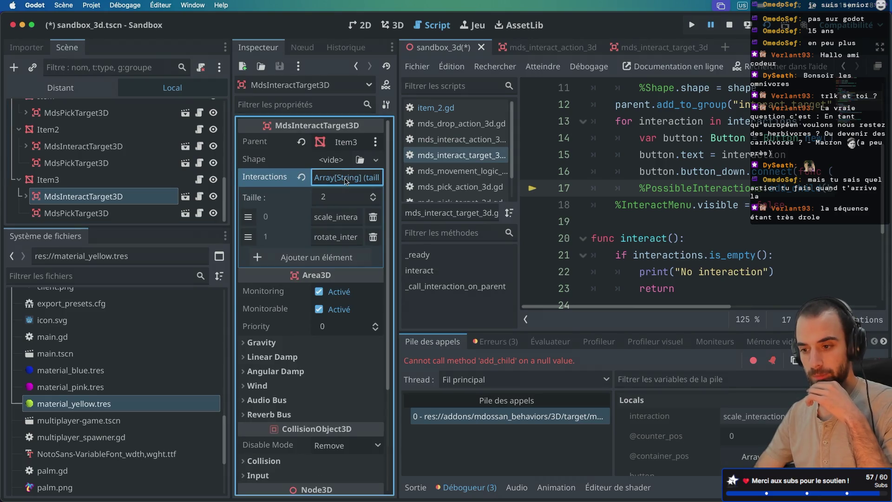
{"action": "left_click", "coordinate": [372, 217]}
{"action": "key", "text": "super+s"}
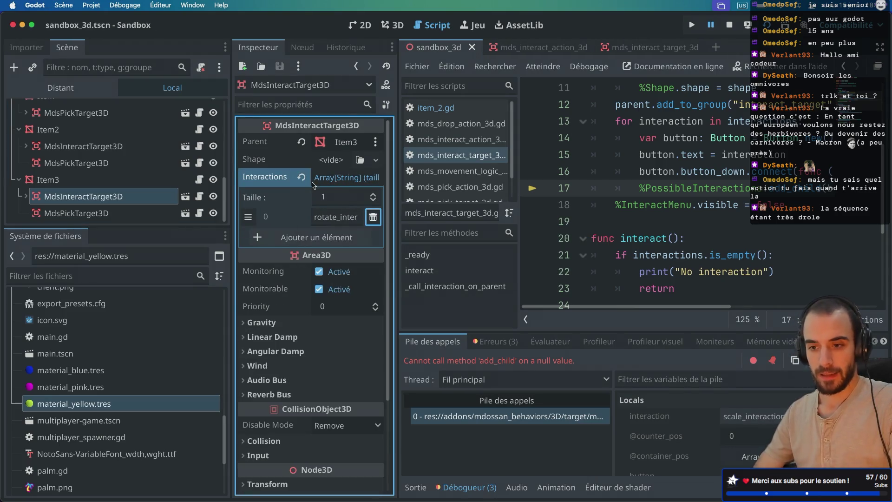
{"action": "left_click", "coordinate": [393, 25]}
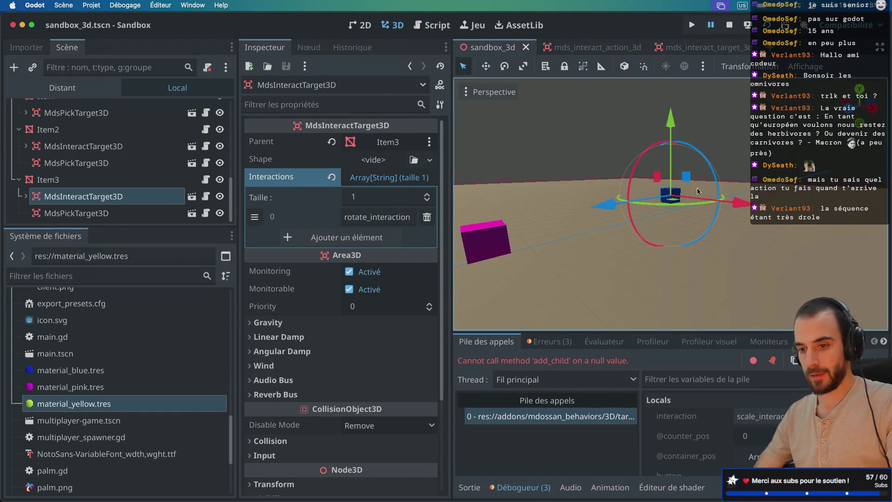
{"action": "left_click", "coordinate": [48, 179]}
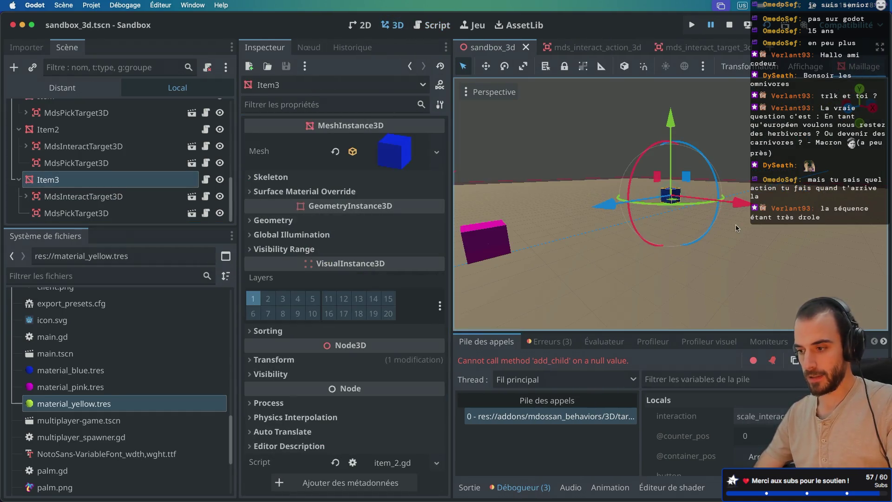
- Move Item3's cube 3 units along X and assign material_yellow.tres to its mesh
{"action": "left_click_drag", "start_coordinate": [743, 205], "coordinate": [790, 209]}
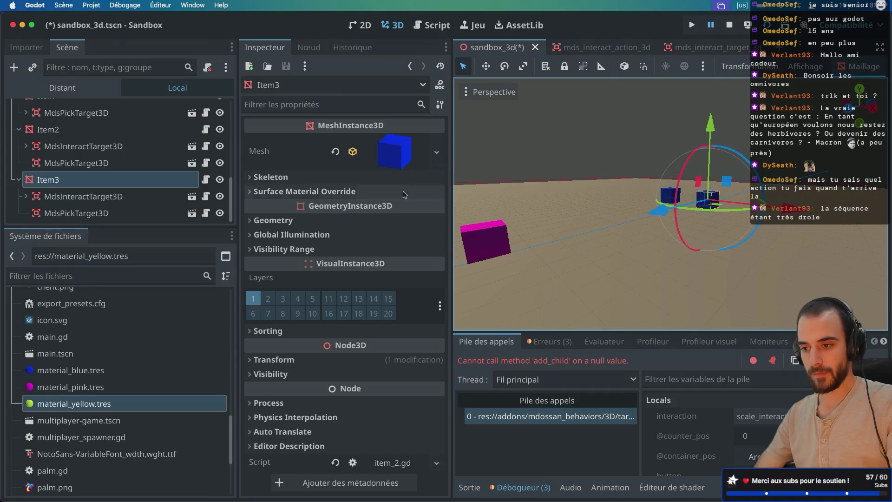
{"action": "left_click", "coordinate": [393, 152]}
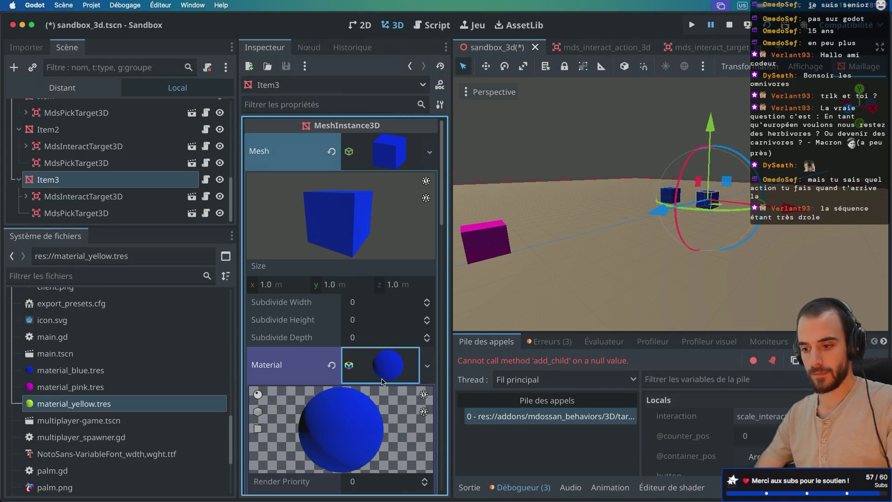
{"action": "left_click", "coordinate": [388, 365]}
{"action": "left_click", "coordinate": [331, 365]}
{"action": "left_click", "coordinate": [381, 355]}
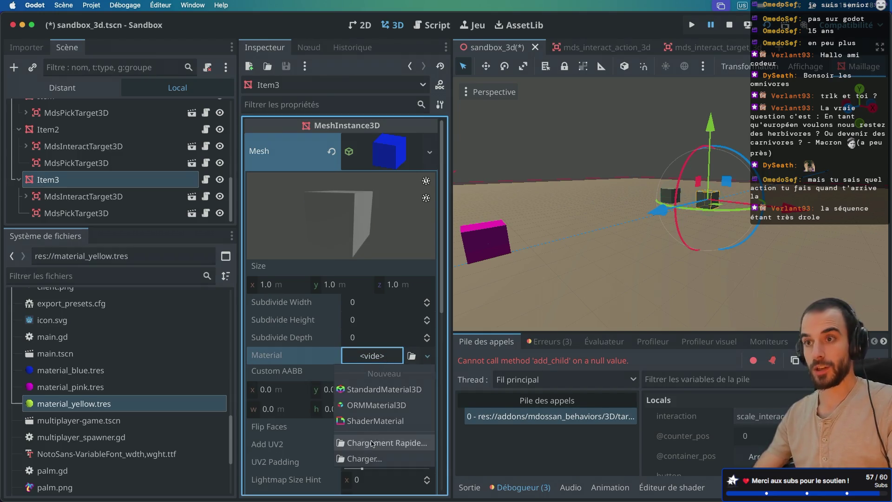
{"action": "left_click", "coordinate": [375, 442]}
{"action": "type", "text": "yell"}
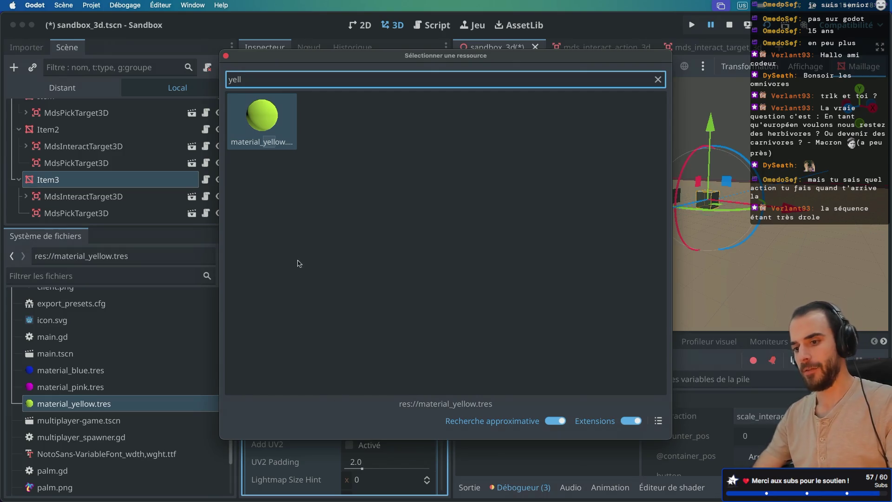
{"action": "double_click", "coordinate": [293, 112]}
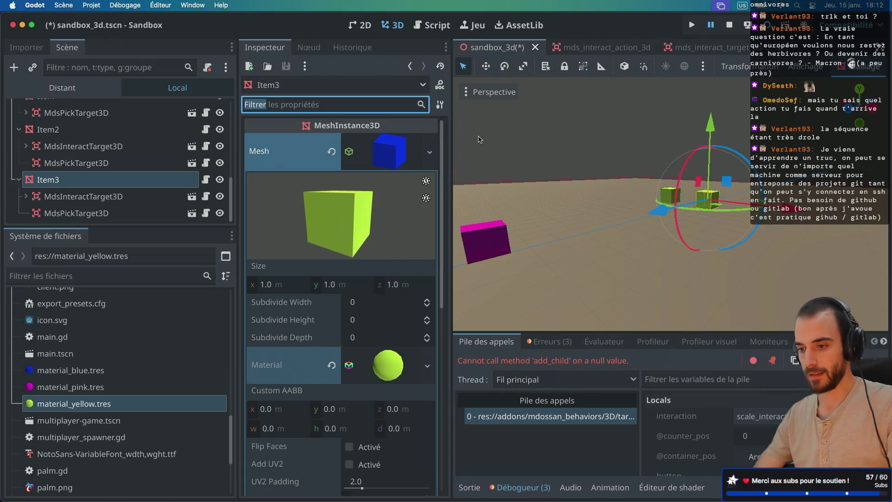
{"action": "key", "text": "ctrl+s"}
- Make Item3's box mesh unique
{"action": "right_click", "coordinate": [387, 166]}
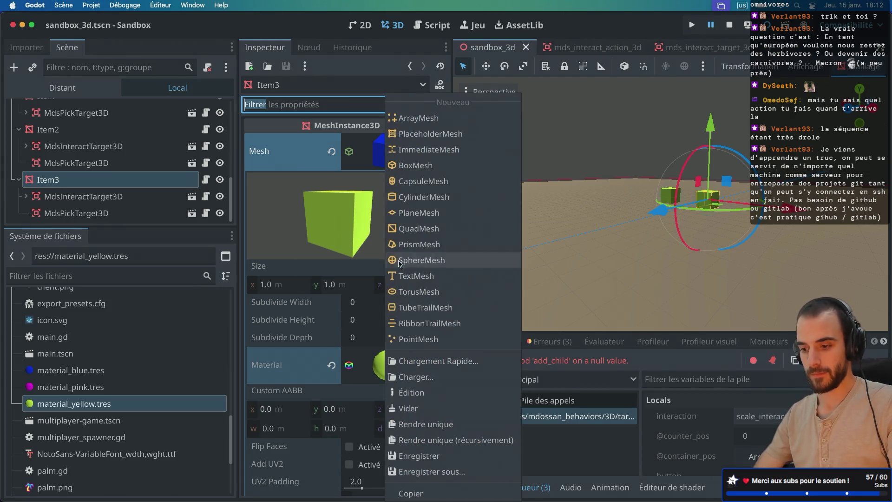
{"action": "left_click", "coordinate": [421, 423]}
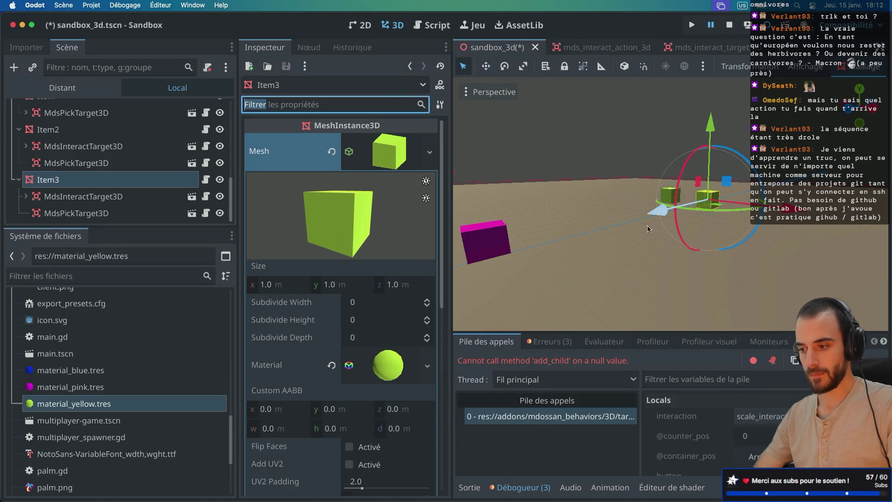
{"action": "left_click", "coordinate": [91, 130]}
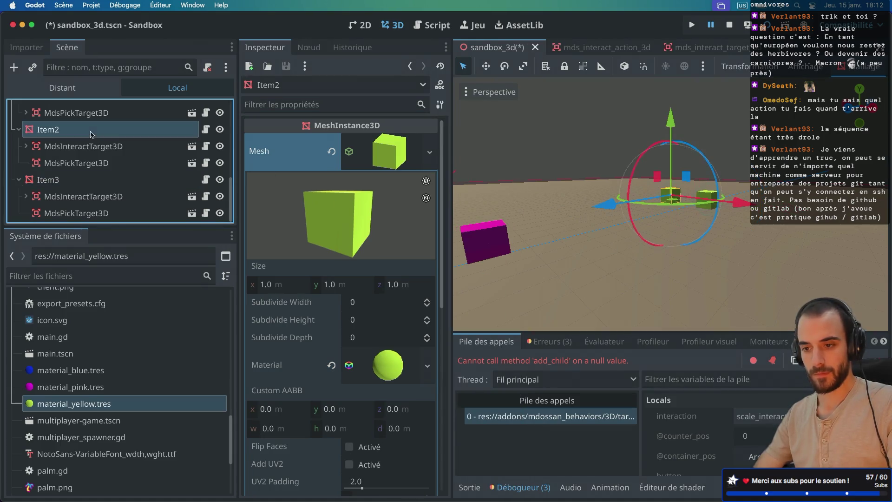
- Assign material_blue.tres to Item2's cube, move it to X -2.91, and save
{"action": "left_click", "coordinate": [379, 358]}
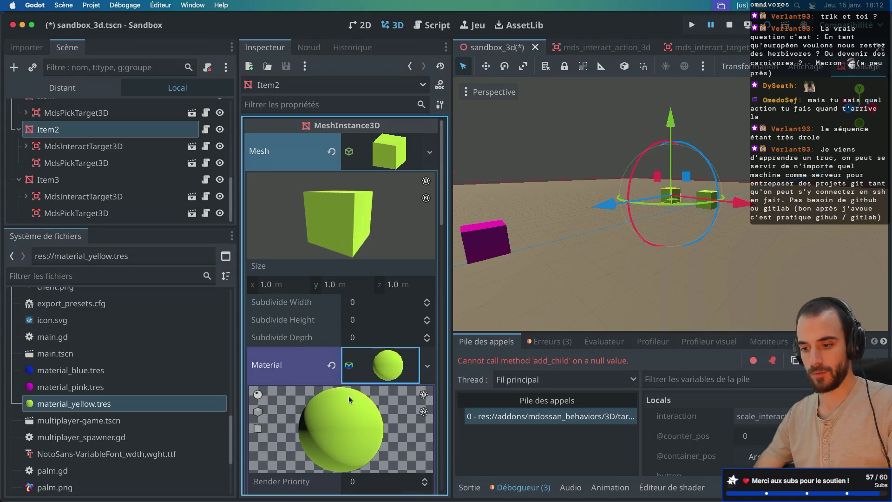
{"action": "left_click", "coordinate": [331, 365]}
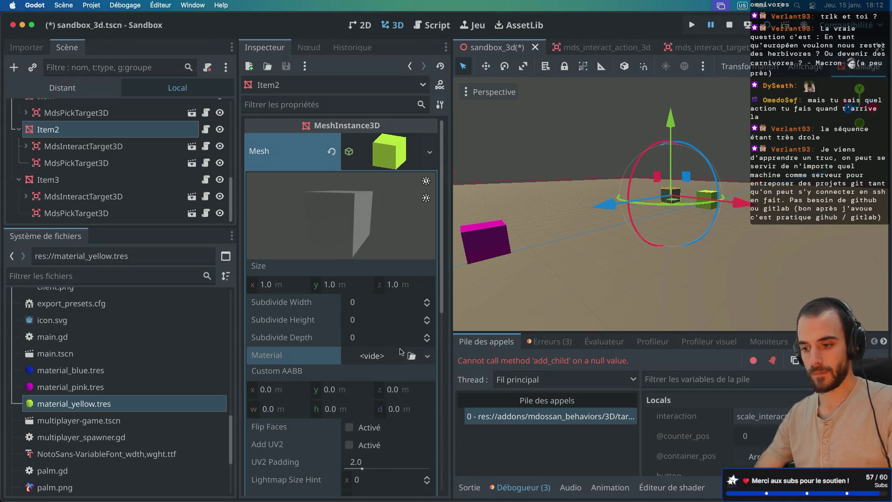
{"action": "left_click", "coordinate": [374, 354]}
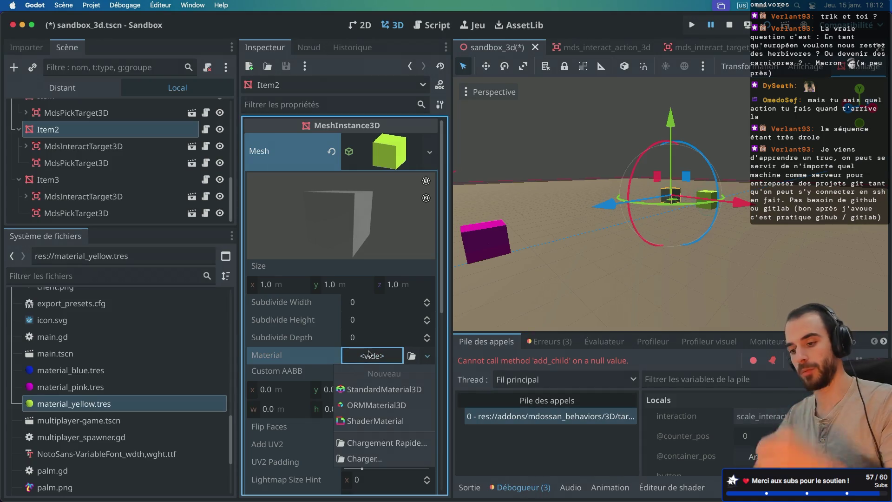
{"action": "left_click", "coordinate": [369, 443]}
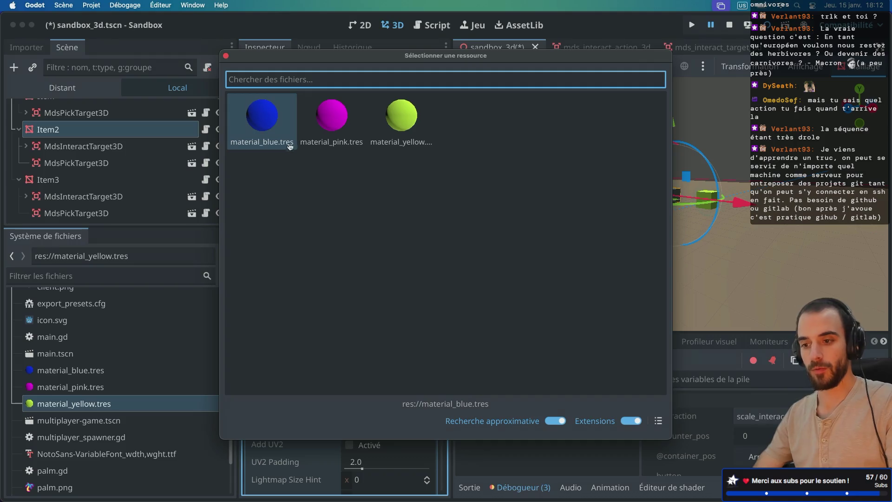
{"action": "double_click", "coordinate": [279, 134]}
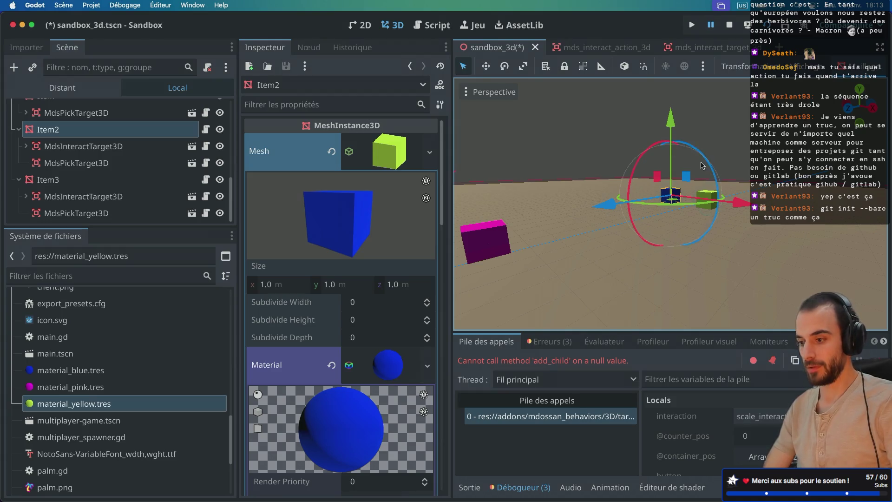
{"action": "left_click_drag", "start_coordinate": [741, 207], "coordinate": [696, 200]}
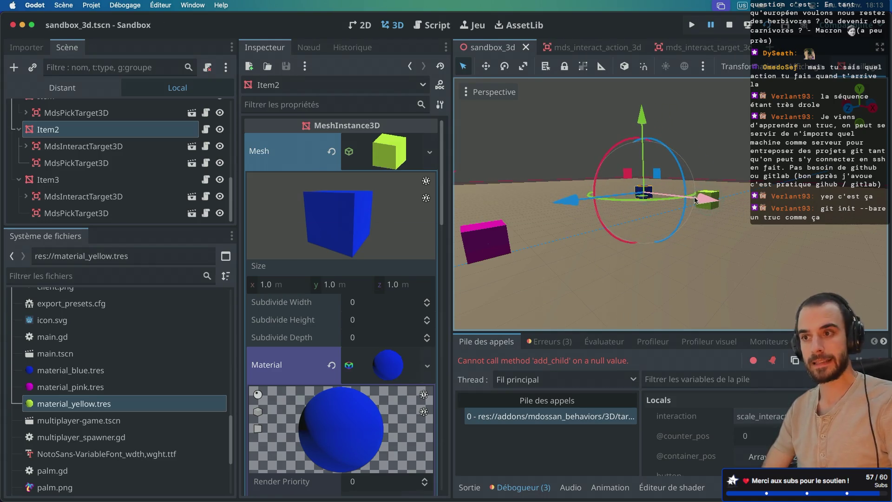
{"action": "key", "text": "ctrl+s"}
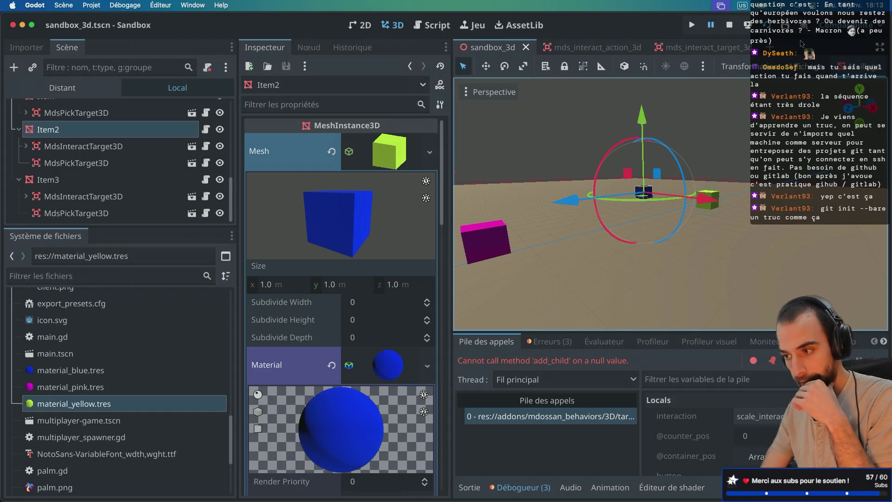
- Run the game, walk the player to the cubes, and trigger scale and rotate interactions
{"action": "left_click", "coordinate": [747, 25]}
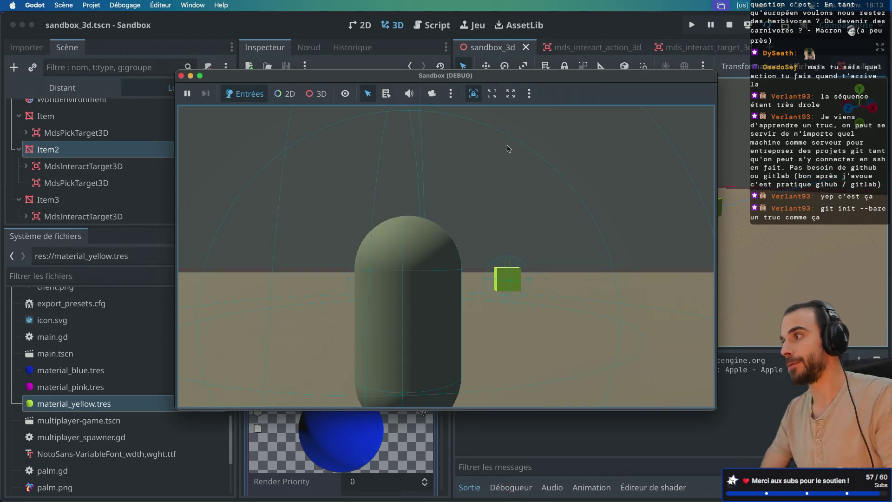
{"action": "key", "text": "d"}
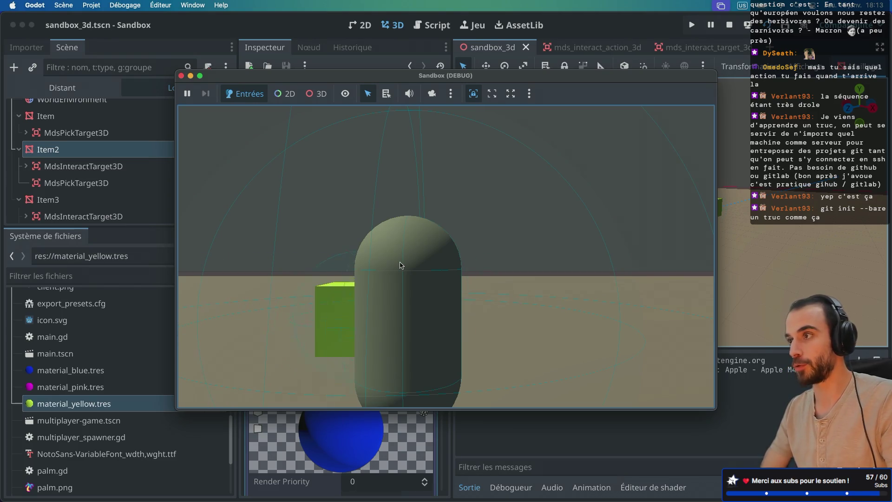
{"action": "key", "text": "s"}
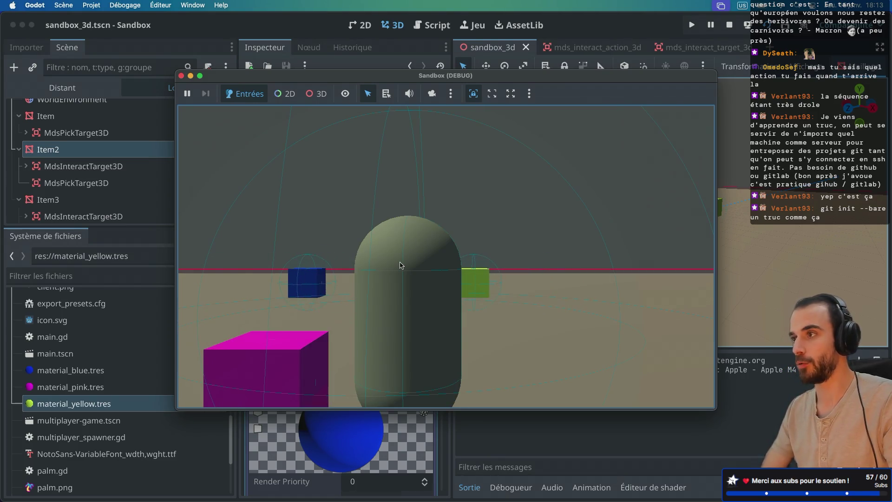
{"action": "key", "text": "d"}
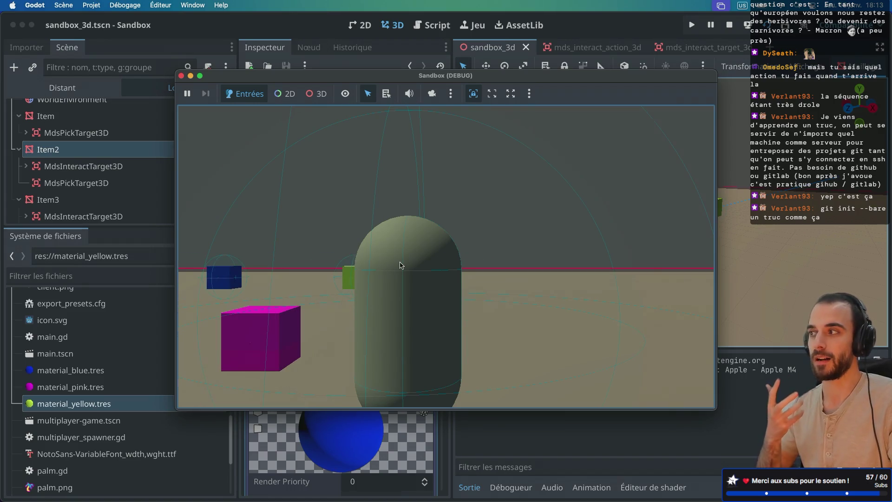
{"action": "key", "text": "w"}
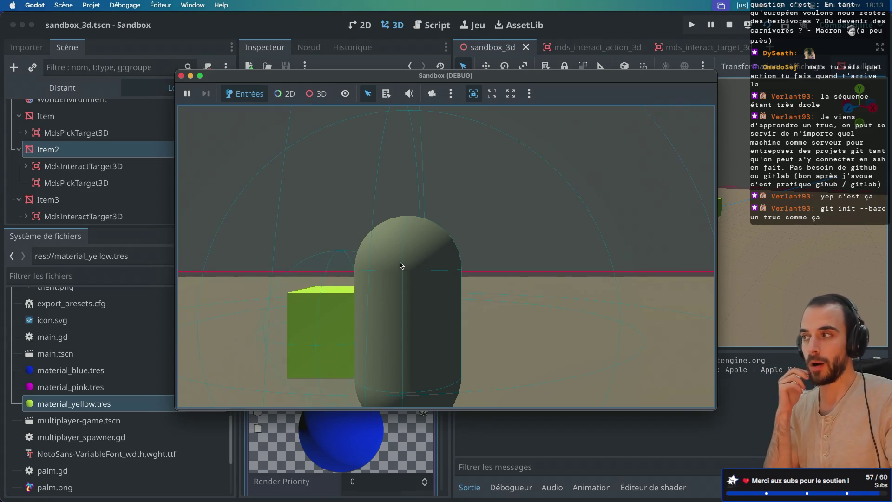
{"action": "key", "text": "w"}
{"action": "key", "text": "d"}
{"action": "key", "text": "a"}
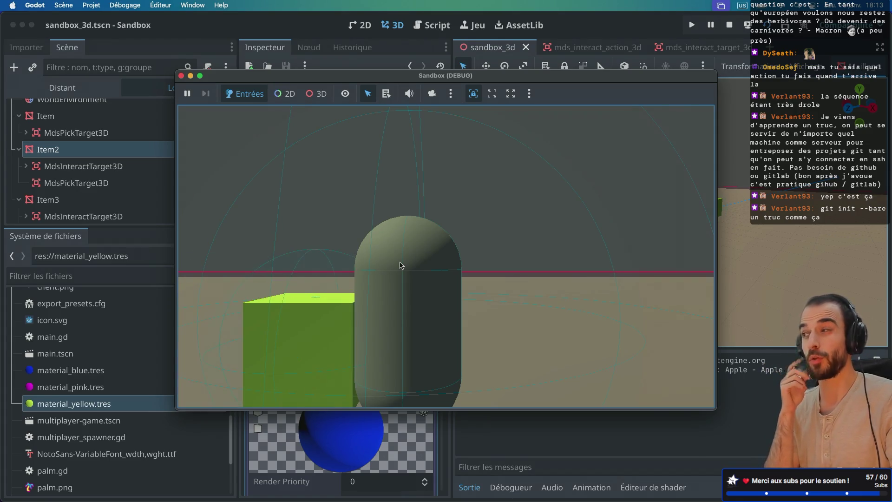
{"action": "key", "text": "e"}
{"action": "key", "text": "e"}
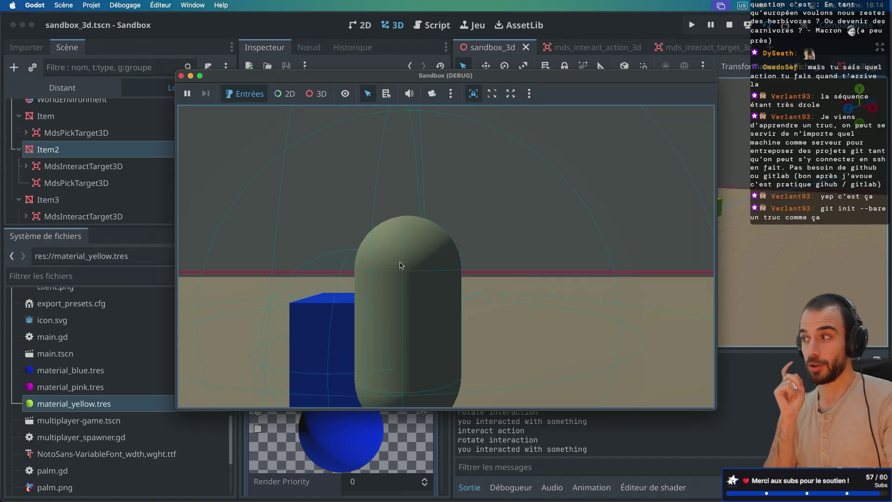
{"action": "left_click", "coordinate": [401, 265]}
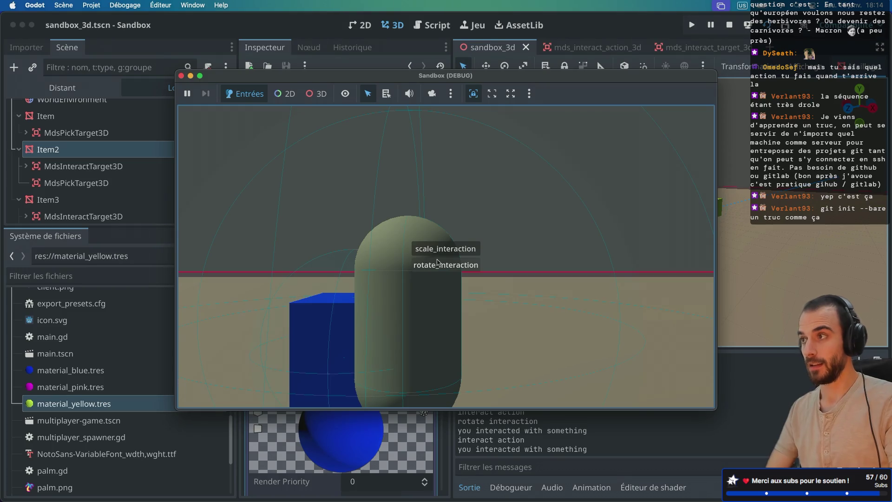
- Rotate the blue cube three times, scale it up four times, then rotate three more
{"action": "left_click", "coordinate": [434, 267]}
{"action": "left_click", "coordinate": [436, 268]}
{"action": "left_click", "coordinate": [437, 268]}
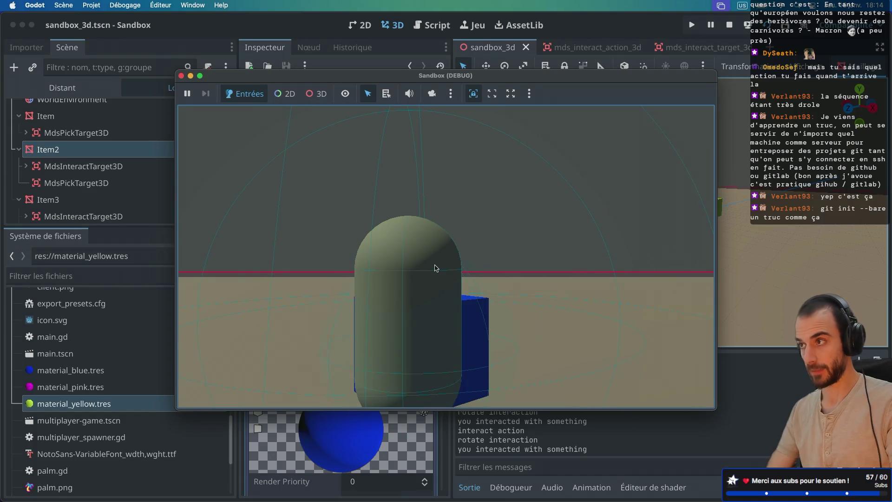
{"action": "left_click", "coordinate": [436, 268]}
{"action": "left_click", "coordinate": [437, 260]}
{"action": "left_click", "coordinate": [437, 254]}
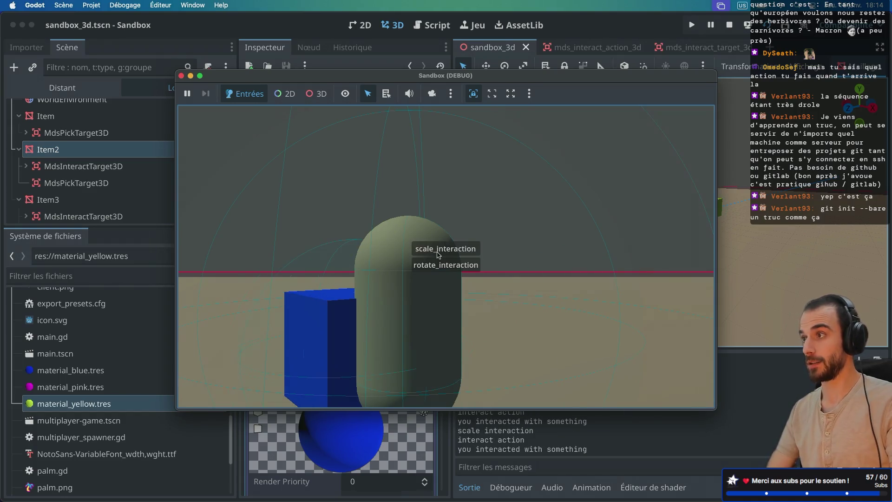
{"action": "left_click", "coordinate": [437, 255]}
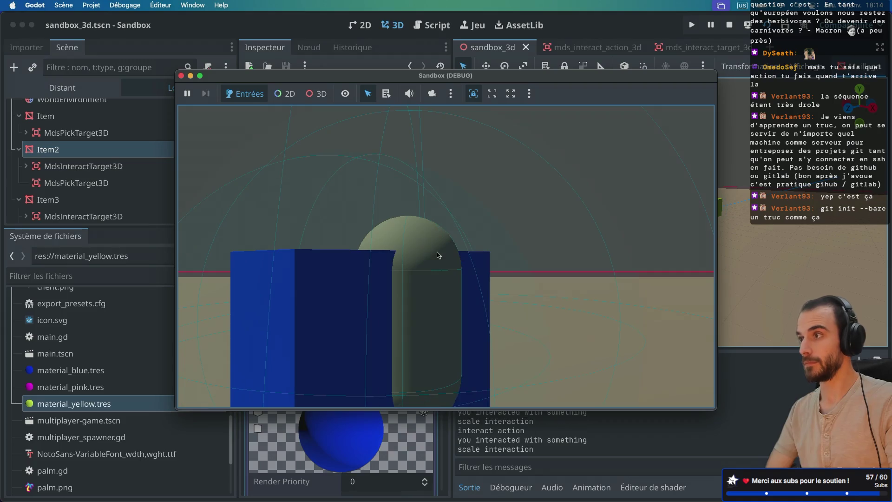
{"action": "left_click", "coordinate": [437, 266]}
{"action": "left_click", "coordinate": [438, 265]}
{"action": "left_click", "coordinate": [438, 268]}
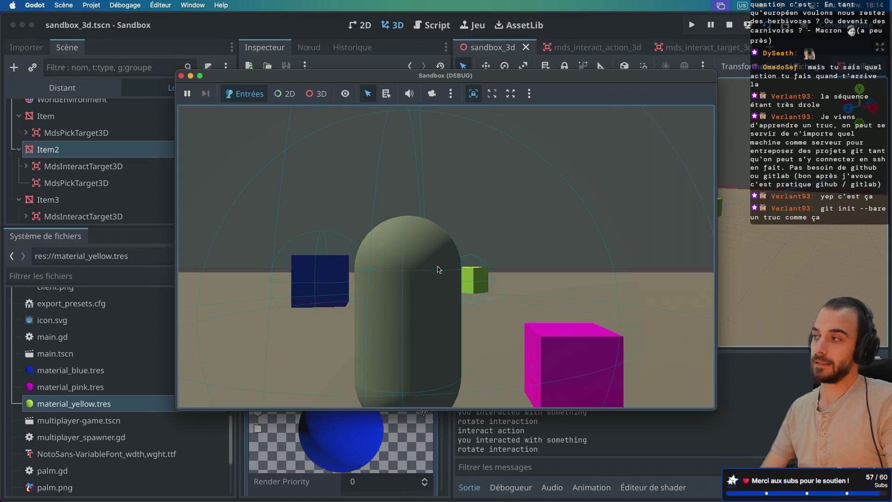
{"action": "left_click_drag", "start_coordinate": [182, 82], "coordinate": [182, 82]}
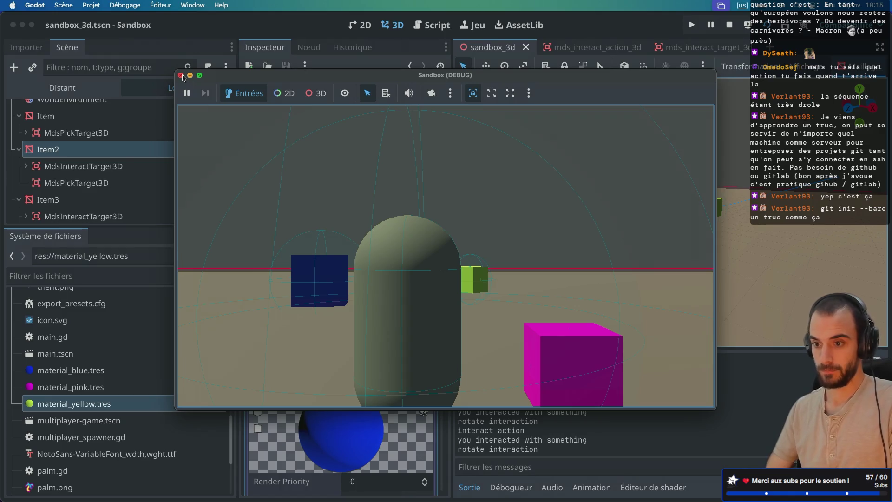
- Stop the running game and open the item_2.gd script
{"action": "left_click", "coordinate": [180, 75]}
{"action": "left_click", "coordinate": [585, 47]}
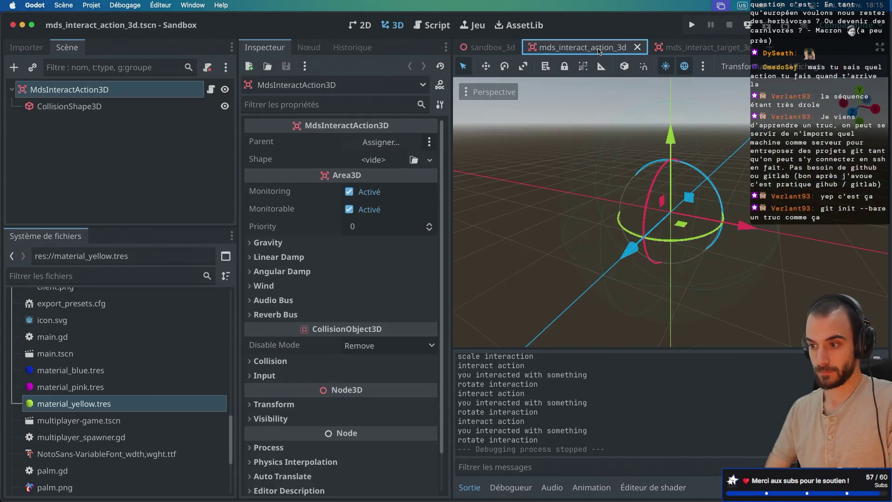
{"action": "left_click", "coordinate": [718, 50]}
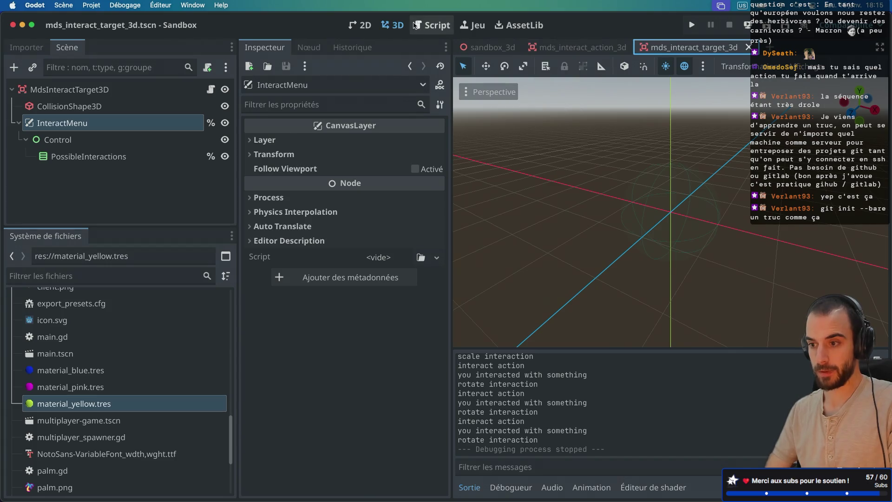
{"action": "left_click", "coordinate": [432, 25]}
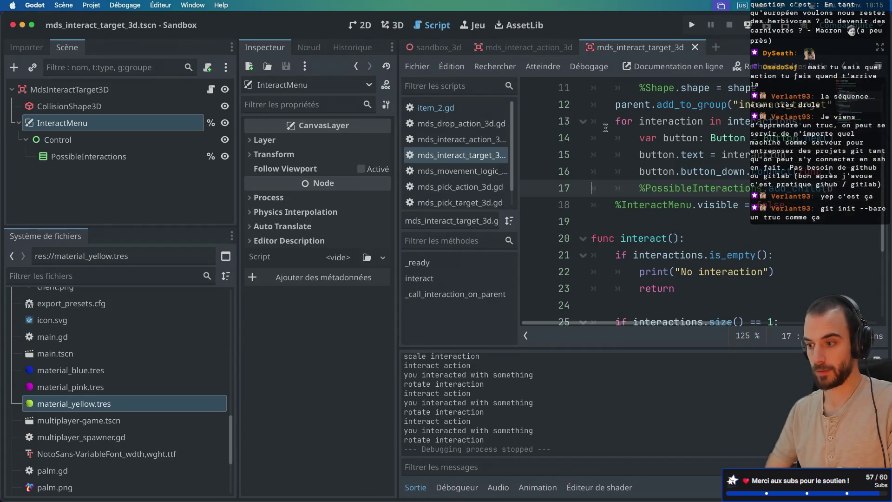
{"action": "left_click", "coordinate": [439, 110]}
- Hide the docks and review the rotate_interaction and scale_interaction functions
{"action": "key", "text": "ctrl+super+d"}
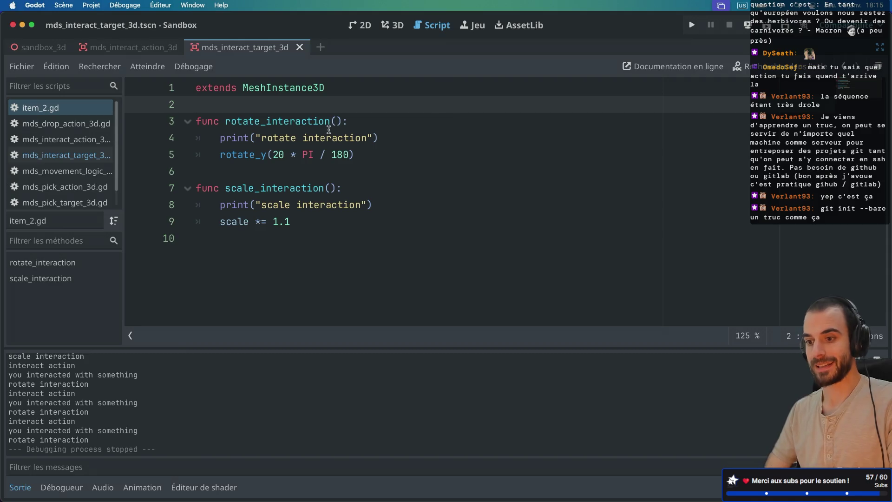
{"action": "left_click_drag", "start_coordinate": [283, 173], "coordinate": [199, 121]}
{"action": "left_click", "coordinate": [228, 157]}
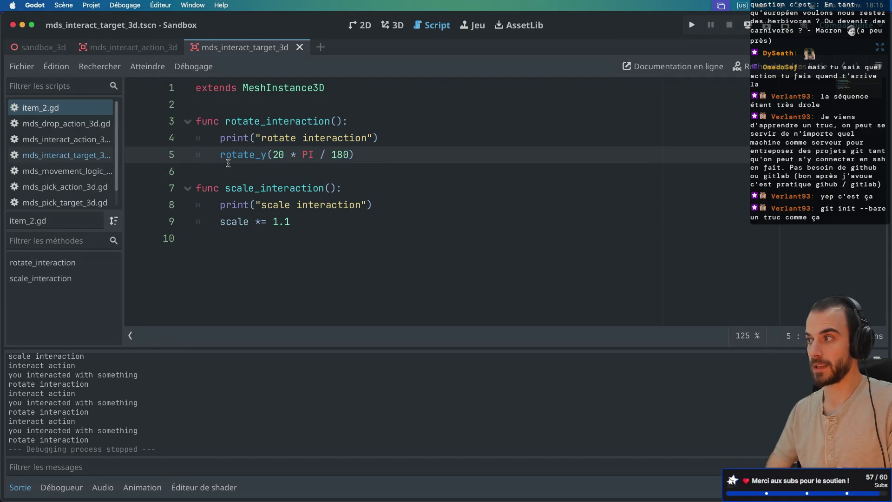
{"action": "left_click_drag", "start_coordinate": [231, 256], "coordinate": [208, 179]}
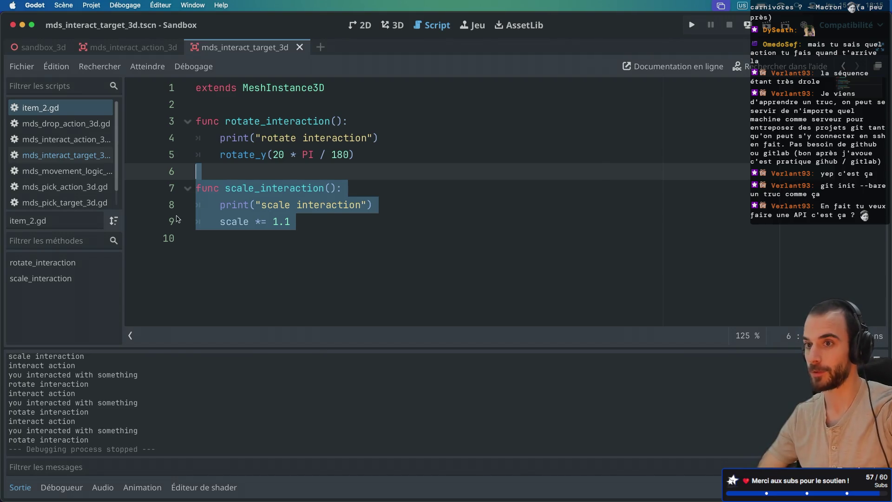
{"action": "left_click", "coordinate": [255, 222]}
- Restore the docks and show the sandbox_3d scene in the 3D view
{"action": "key", "text": "ctrl+super+d"}
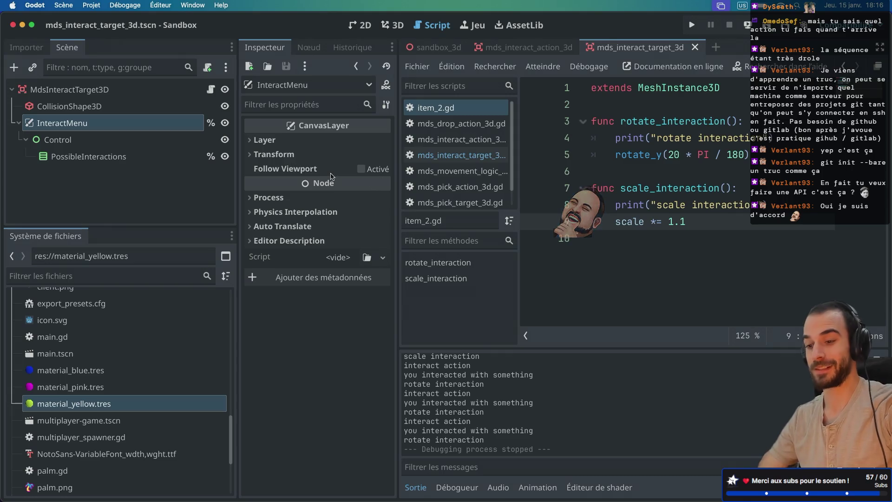
{"action": "mouse_move", "coordinate": [332, 177]}
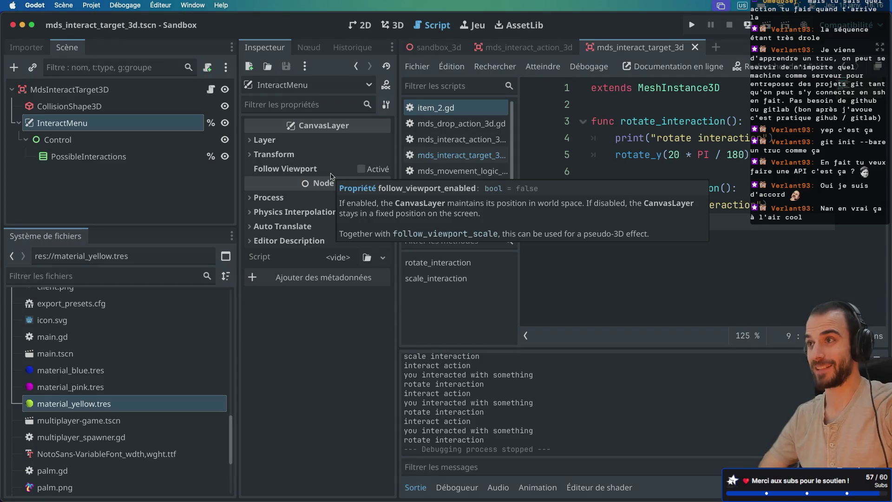
{"action": "left_click", "coordinate": [438, 46]}
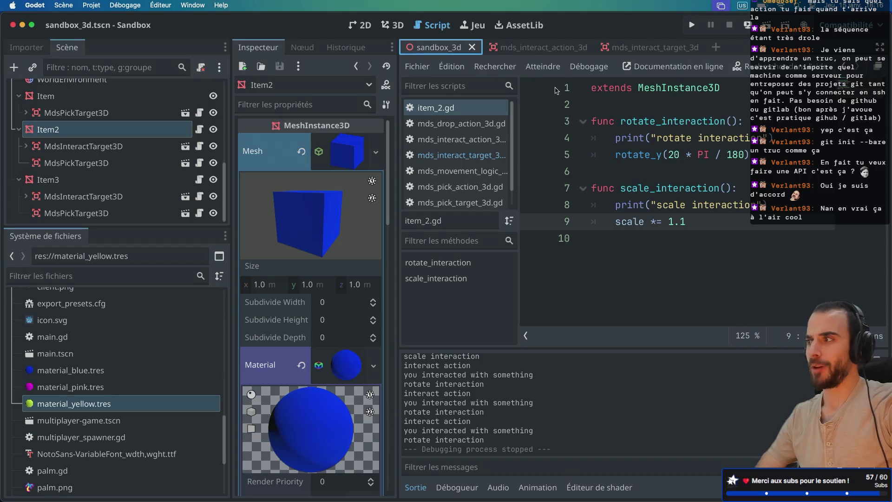
{"action": "left_click", "coordinate": [391, 25]}
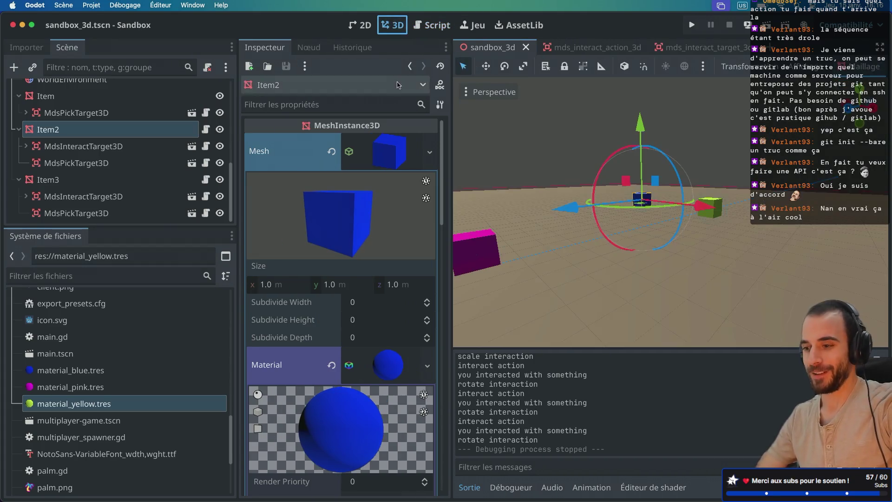
- Copy Item2's MdsInteractTarget3D node and paste it under the Item node
{"action": "scroll", "coordinate": [625, 217], "scroll_direction": "up", "scroll_amount": 3}
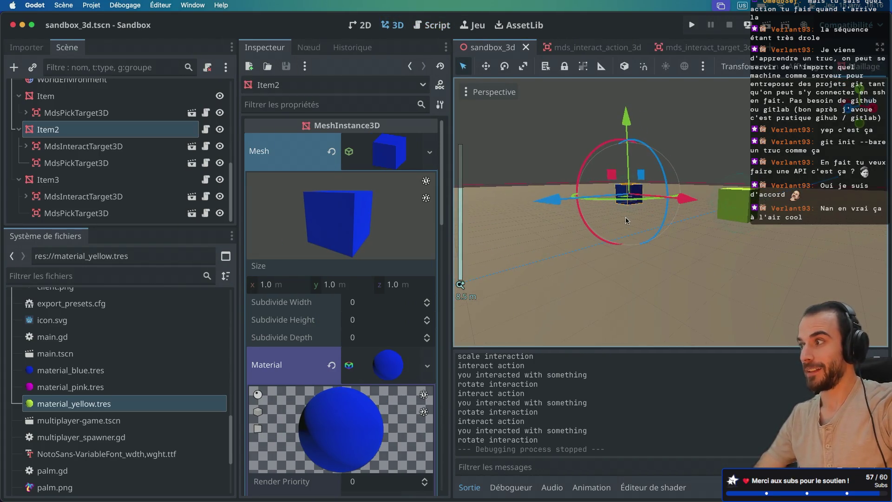
{"action": "scroll", "coordinate": [625, 217], "scroll_direction": "down", "scroll_amount": 8}
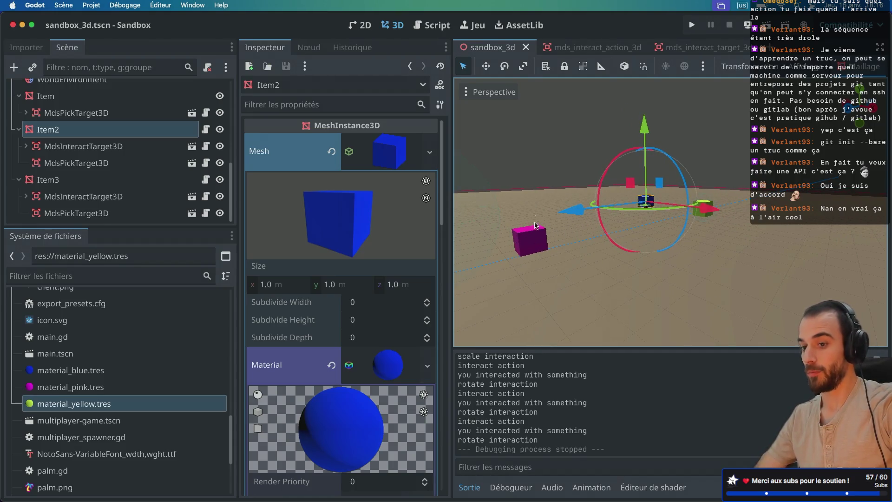
{"action": "scroll", "coordinate": [139, 160], "scroll_direction": "up", "scroll_amount": 2}
{"action": "scroll", "coordinate": [167, 165], "scroll_direction": "down", "scroll_amount": 2}
{"action": "left_click", "coordinate": [110, 149]}
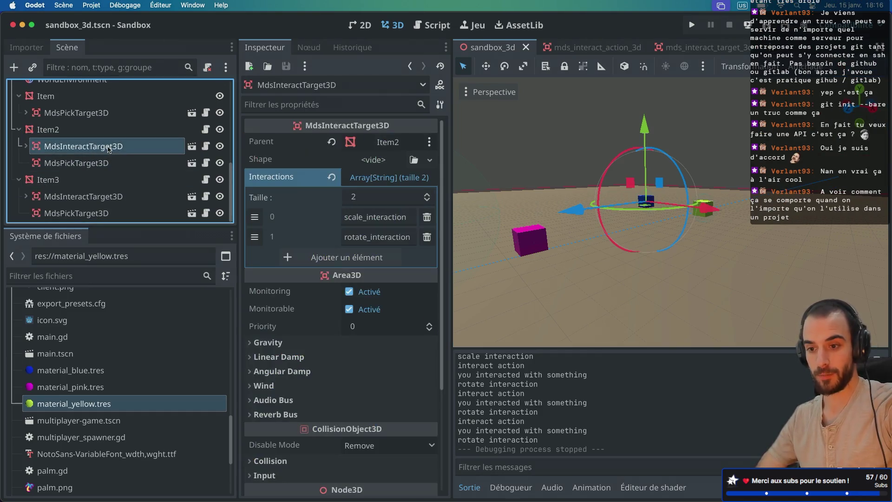
{"action": "scroll", "coordinate": [51, 125], "scroll_direction": "up", "scroll_amount": 2}
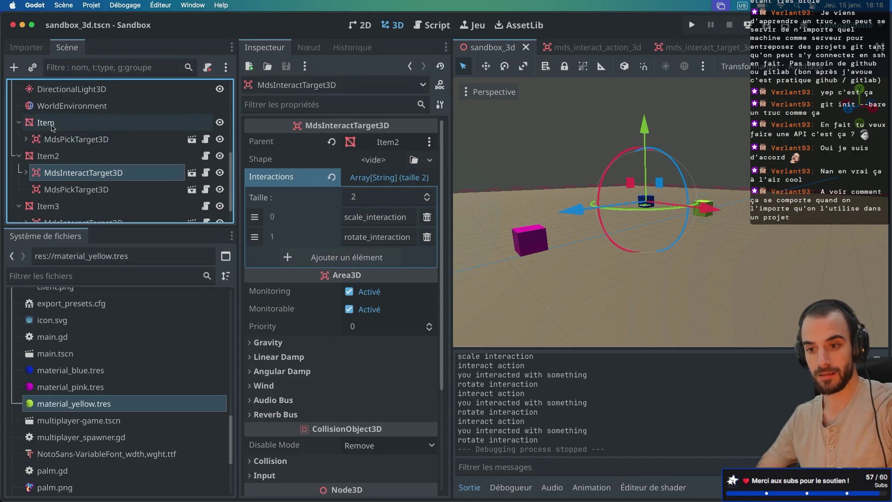
{"action": "left_click", "coordinate": [51, 124]}
{"action": "key", "text": "ctrl+v"}
- Clear the pasted node's Parent value and start reassigning it through the node picker
{"action": "double_click", "coordinate": [98, 156]}
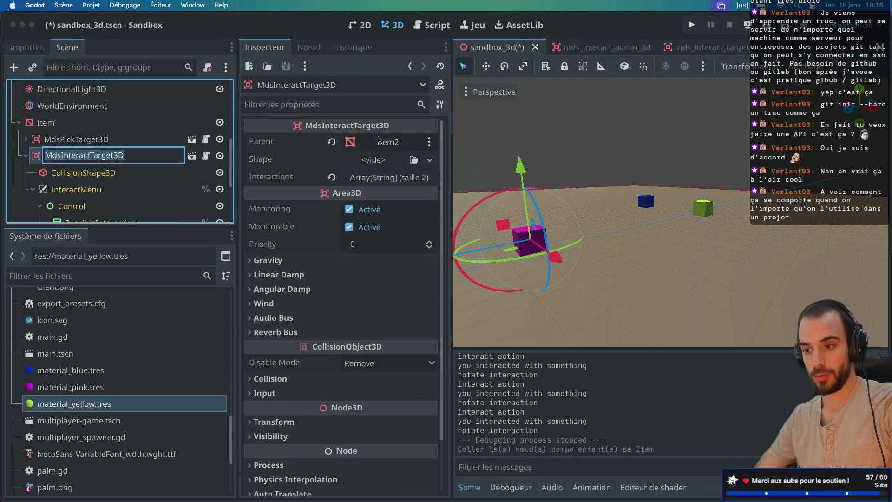
{"action": "left_click", "coordinate": [331, 142]}
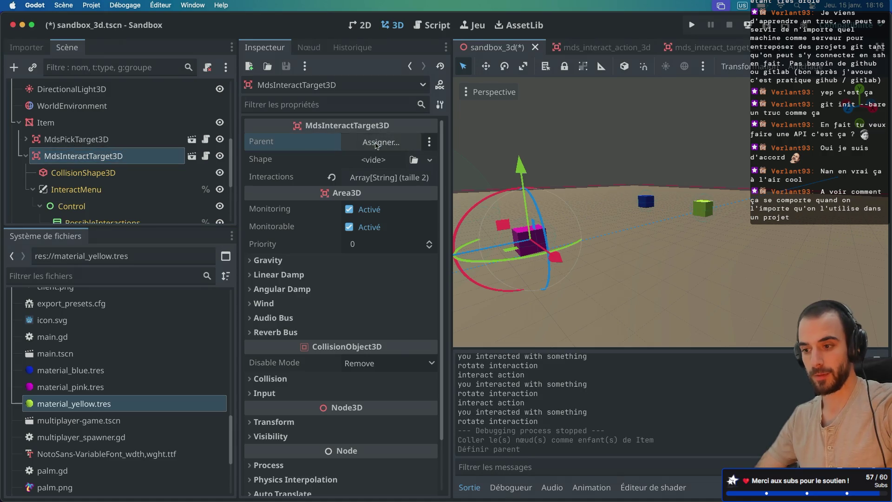
{"action": "left_click", "coordinate": [371, 141]}
{"action": "scroll", "coordinate": [425, 235], "scroll_direction": "down", "scroll_amount": 5}
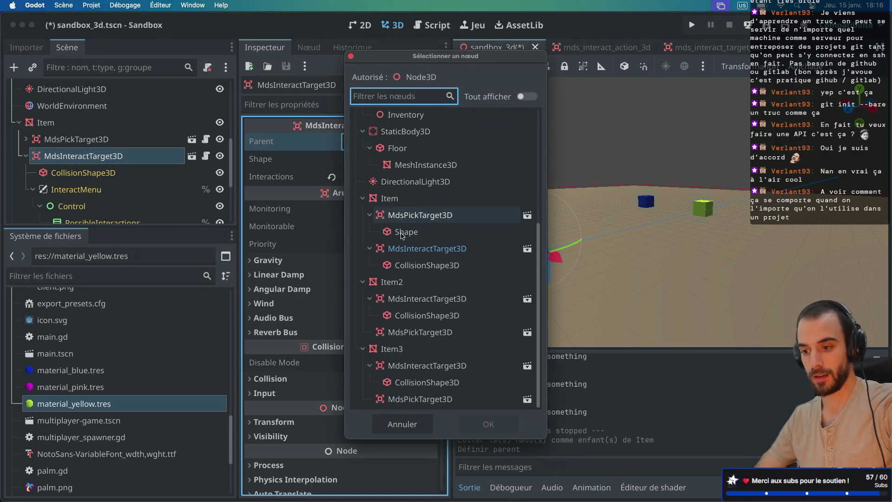
- Set Item as the new interaction target's Parent, then save and run the scene
{"action": "double_click", "coordinate": [390, 198]}
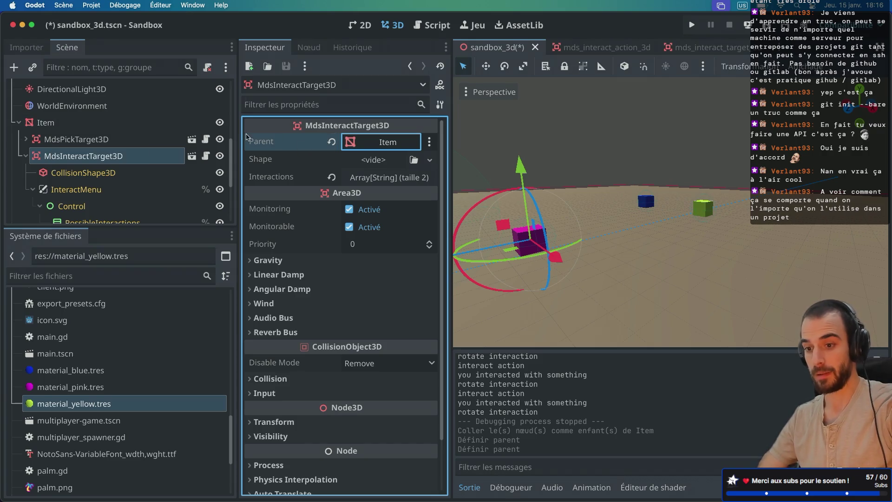
{"action": "key", "text": "super+b"}
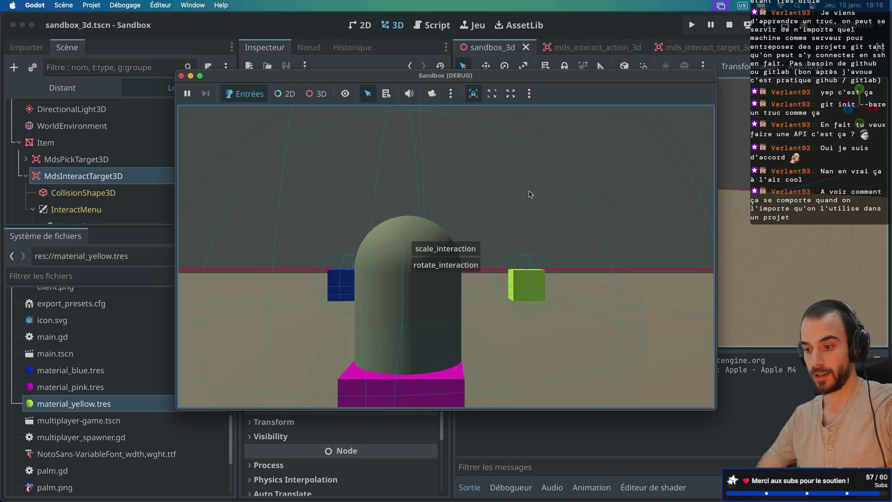
- Trigger rotate_interaction in the running game, then open Item2's script item_2.gd
{"action": "left_click", "coordinate": [455, 264]}
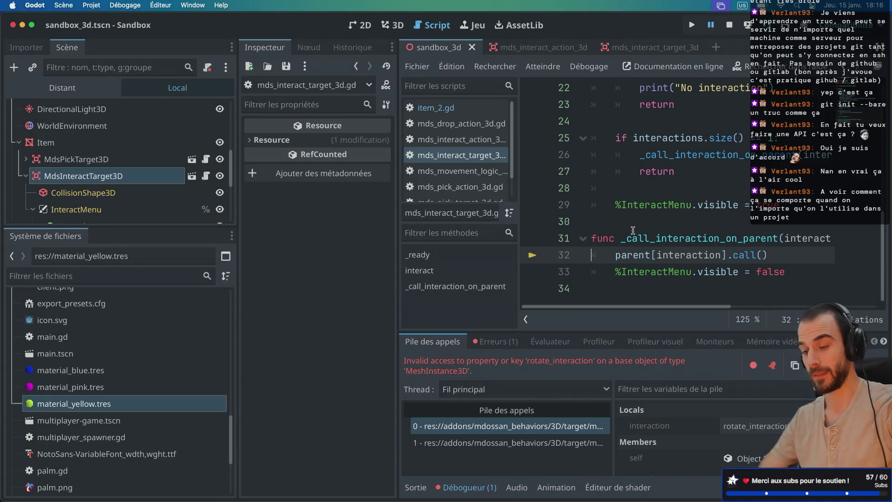
{"action": "scroll", "coordinate": [139, 158], "scroll_direction": "down", "scroll_amount": 5}
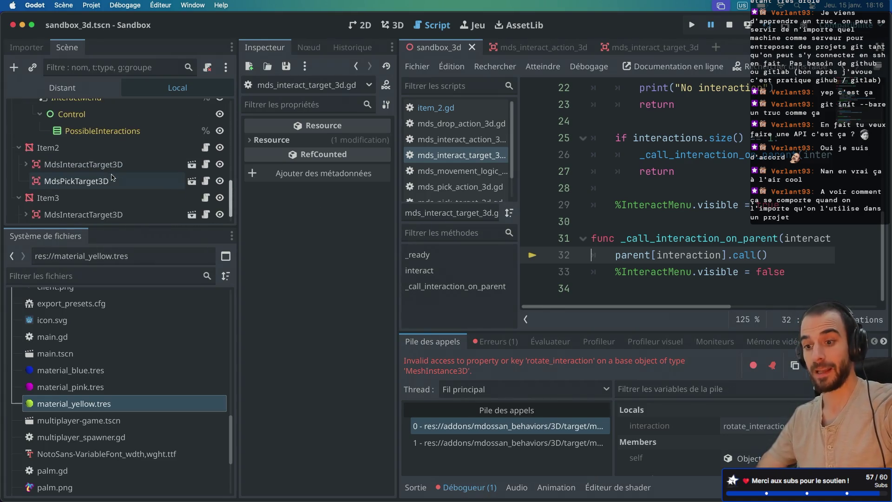
{"action": "left_click", "coordinate": [105, 148]}
{"action": "left_click", "coordinate": [199, 148]}
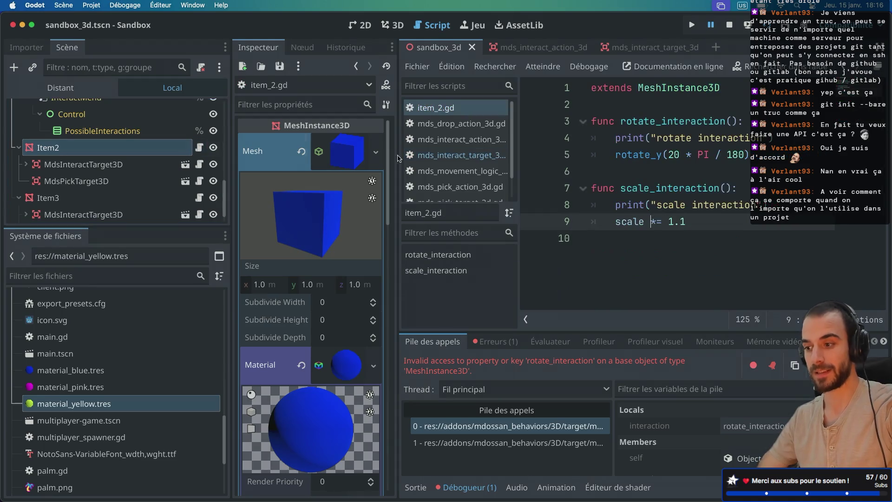
- Copy the rotate_interaction and scale_interaction functions from item_2.gd and select the Item node
{"action": "mouse_move", "coordinate": [641, 264]}
{"action": "left_mouse_down"}
{"action": "mouse_move", "coordinate": [604, 140]}
{"action": "mouse_move", "coordinate": [589, 124]}
{"action": "left_mouse_up"}
{"action": "key", "text": "ctrl+c"}
{"action": "scroll", "coordinate": [148, 160], "scroll_direction": "up", "scroll_amount": 5}
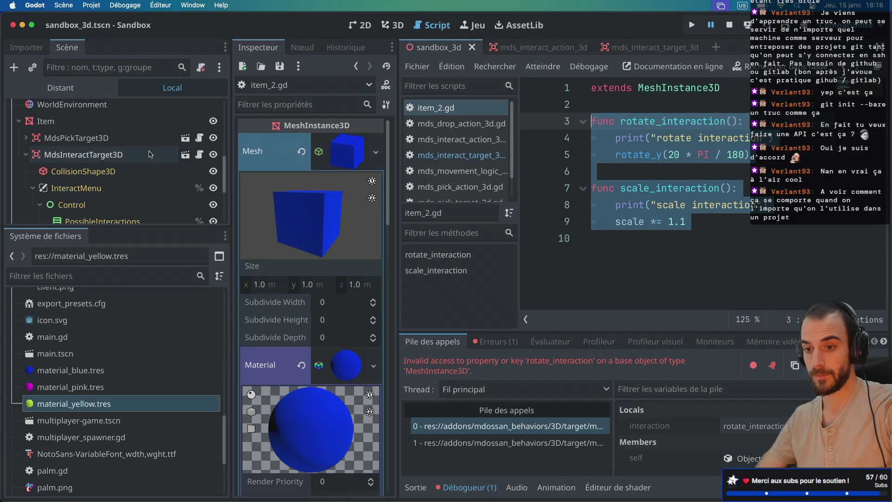
{"action": "scroll", "coordinate": [150, 153], "scroll_direction": "up", "scroll_amount": 1}
{"action": "left_click", "coordinate": [98, 136]}
{"action": "right_click", "coordinate": [98, 136]}
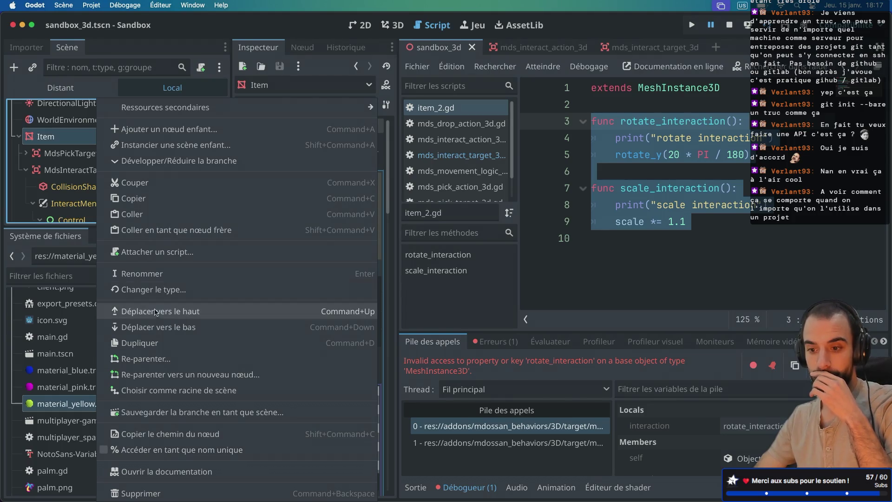
{"action": "key", "text": "Escape"}
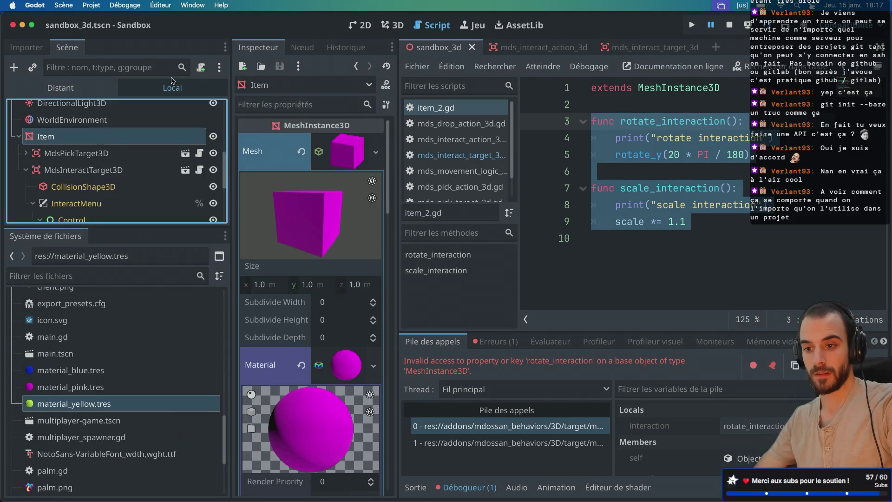
- Attach a new item.gd script to Item, paste the copied functions, and run the scene
{"action": "right_click", "coordinate": [145, 145]}
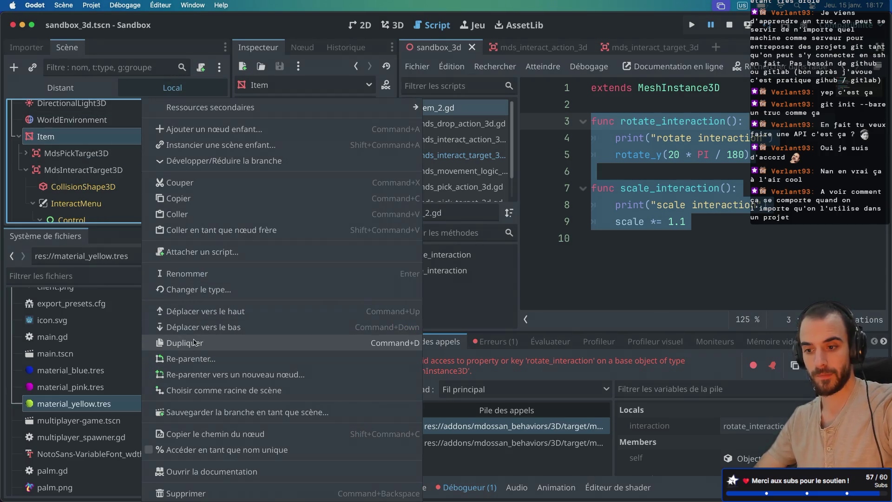
{"action": "left_click", "coordinate": [228, 254]}
{"action": "left_click", "coordinate": [484, 346]}
{"action": "left_click", "coordinate": [583, 248]}
{"action": "key", "text": "ctrl+a"}
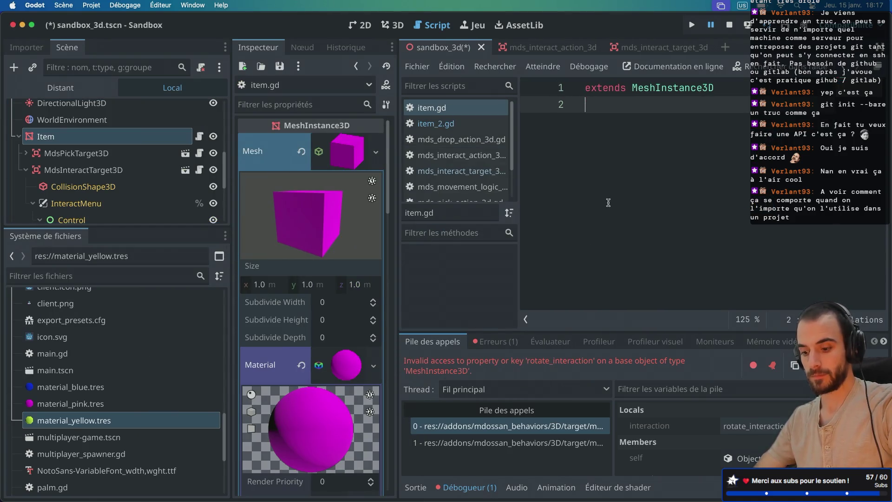
{"action": "key", "text": "ctrl+v"}
{"action": "left_click", "coordinate": [767, 26]}
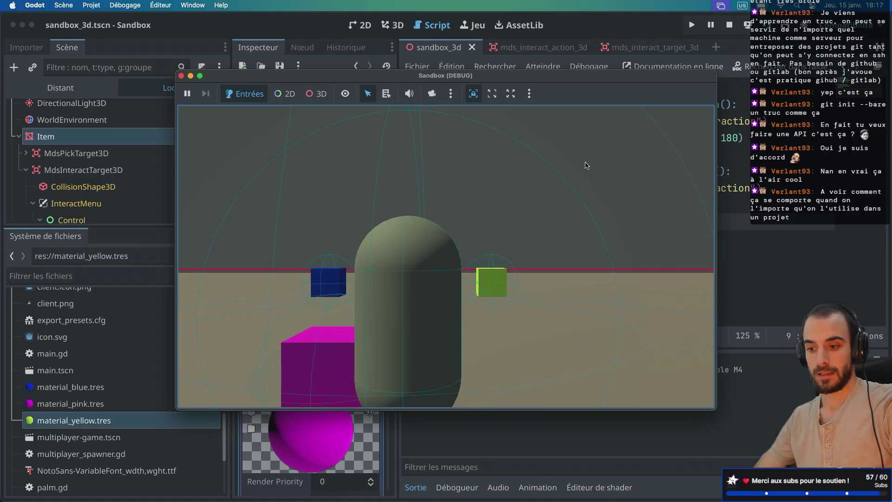
- Trigger scale_interaction once and rotate_interaction twice on the pink cube, then close the game
{"action": "key", "text": "e"}
{"action": "left_click", "coordinate": [454, 254]}
{"action": "key", "text": "e"}
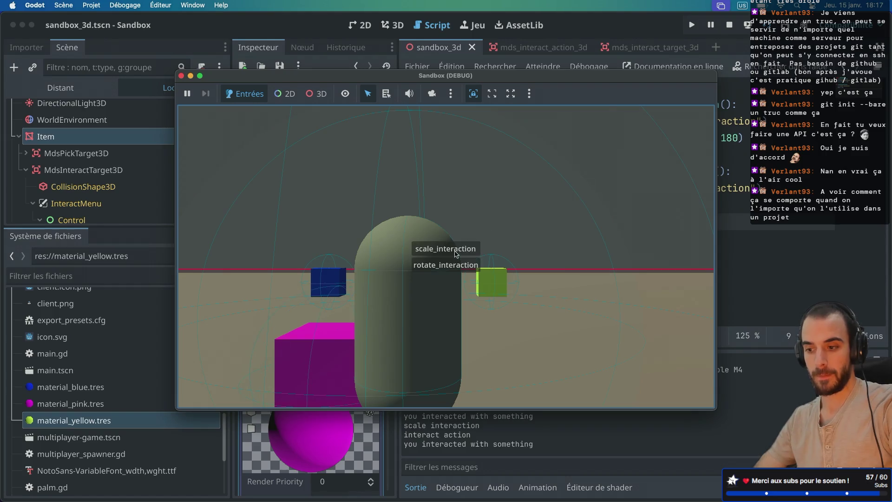
{"action": "left_click", "coordinate": [450, 263]}
{"action": "key", "text": "e"}
{"action": "left_click", "coordinate": [449, 263]}
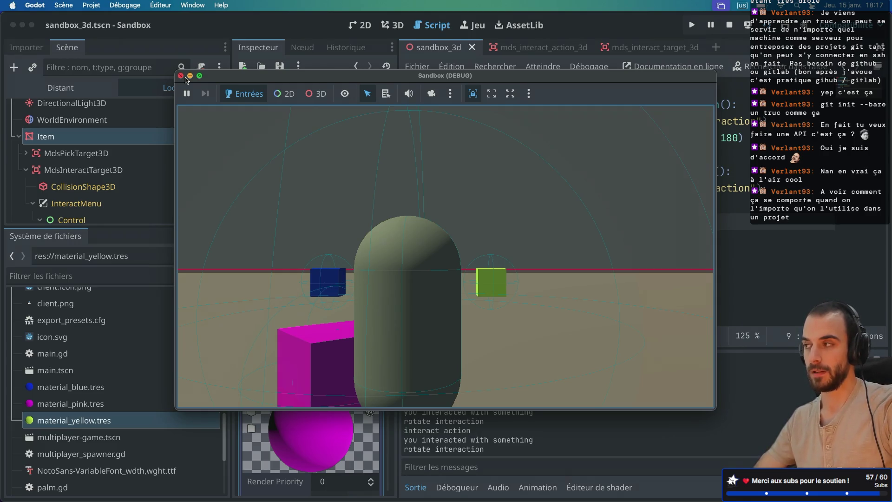
{"action": "left_click", "coordinate": [180, 76]}
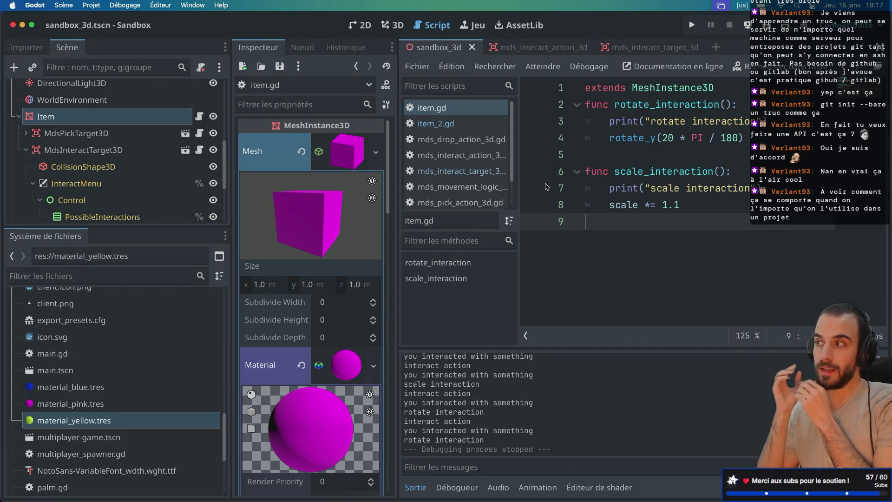
- Inspect the target's Interactions list and add a blank line after extends in item.gd
{"action": "left_click", "coordinate": [99, 155]}
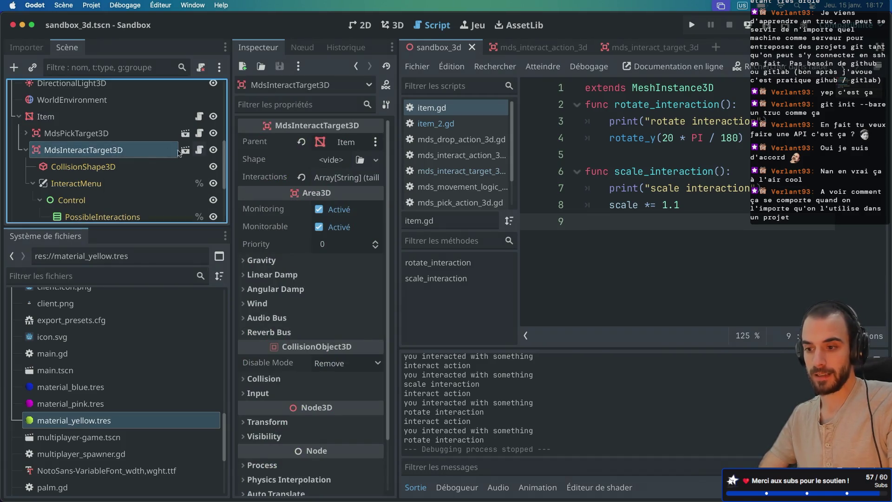
{"action": "left_click", "coordinate": [343, 182]}
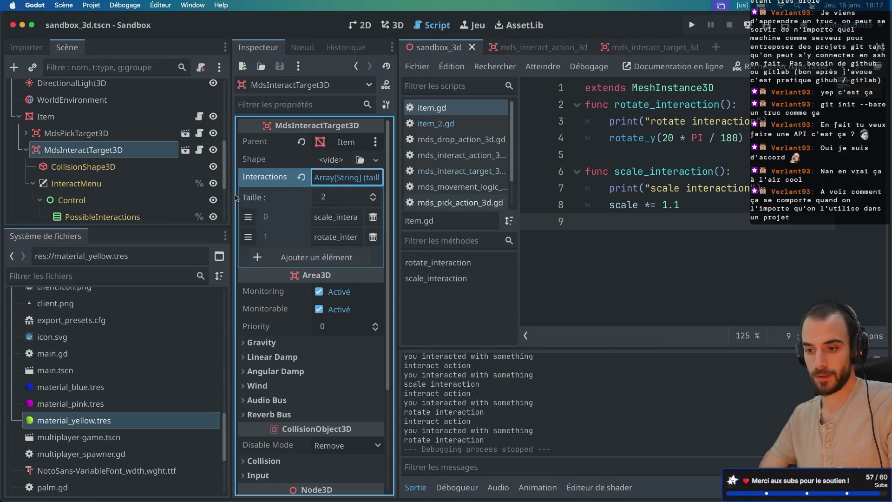
{"action": "left_click_drag", "start_coordinate": [228, 196], "coordinate": [210, 195]}
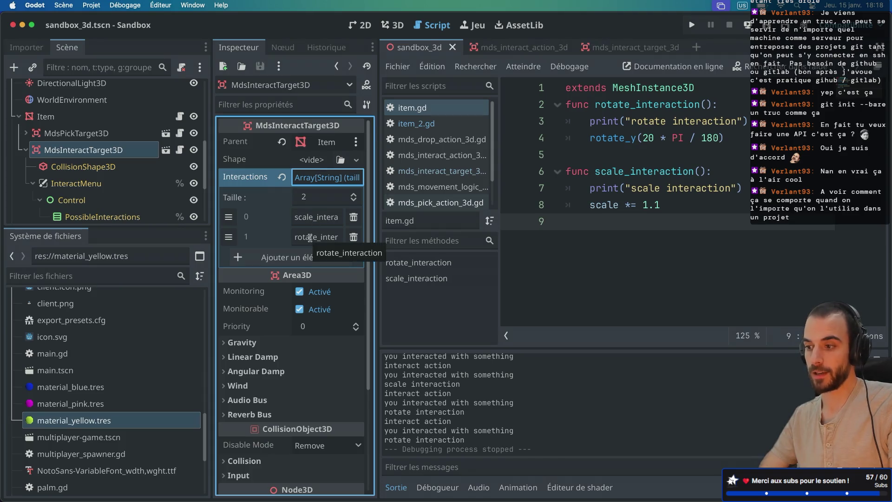
{"action": "left_click", "coordinate": [710, 88]}
{"action": "key", "text": "Return"}
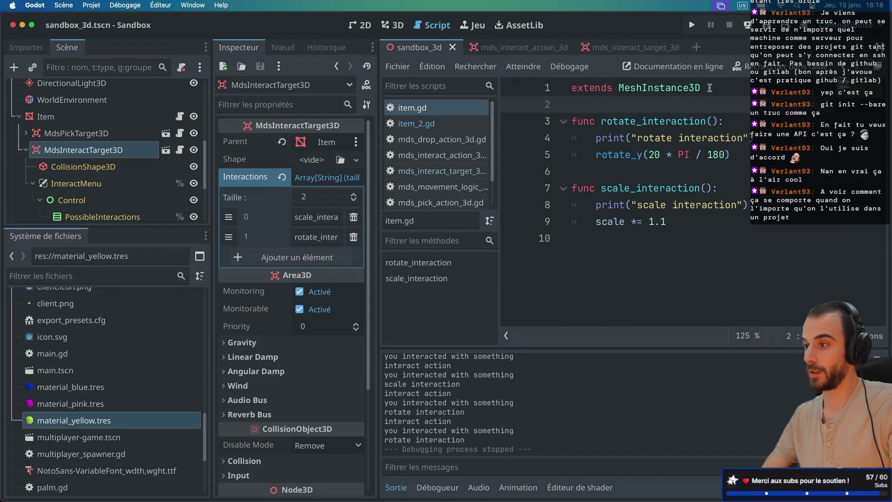
- Compare the rotate_interaction and scale_interaction function names in item.gd
{"action": "left_click", "coordinate": [640, 123]}
{"action": "double_click", "coordinate": [640, 122]}
{"action": "double_click", "coordinate": [637, 186]}
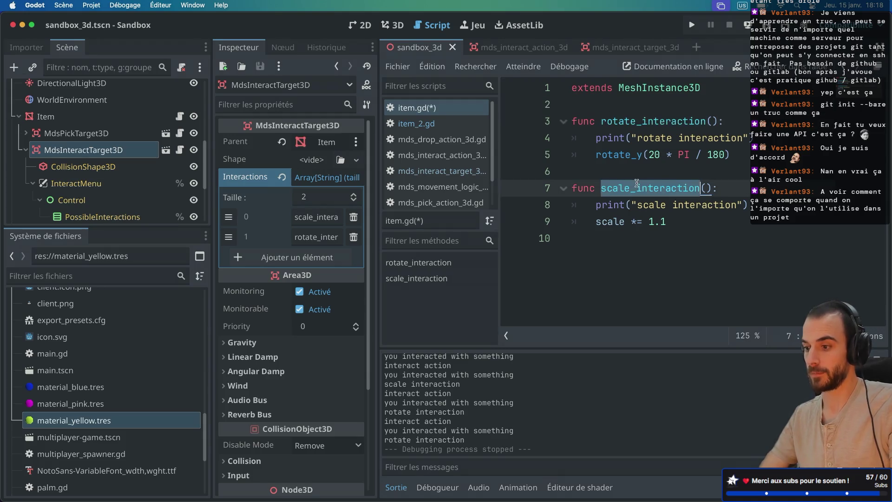
{"action": "double_click", "coordinate": [649, 127]}
{"action": "double_click", "coordinate": [627, 189]}
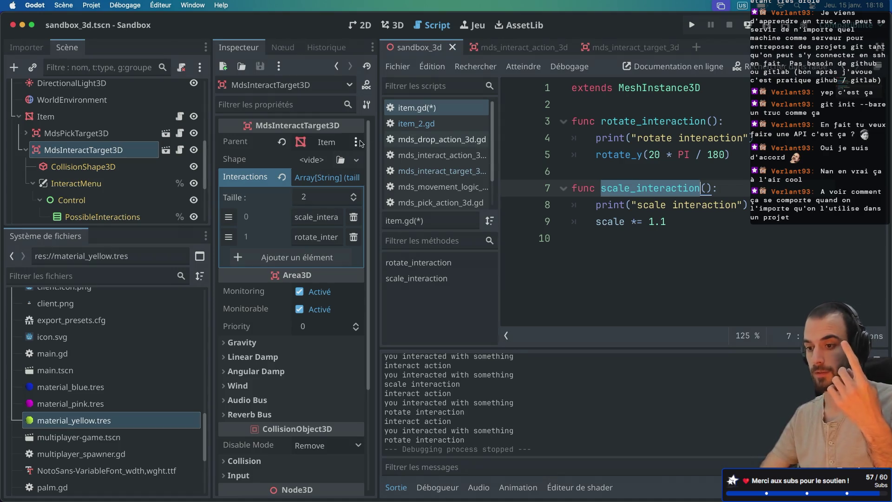
- Open mds_interact_target_3d.gd, review its parent: Node3D declaration, and maximise the editor
{"action": "left_click", "coordinate": [179, 150]}
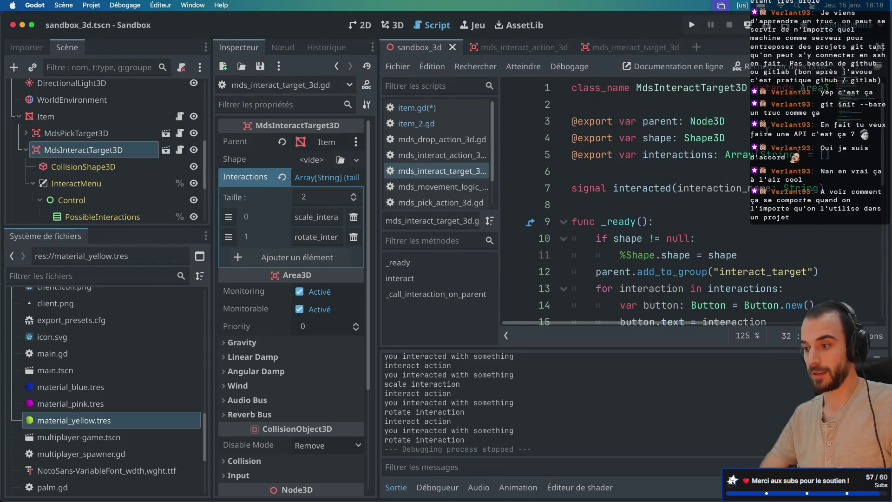
{"action": "left_click_drag", "start_coordinate": [728, 120], "coordinate": [645, 122]}
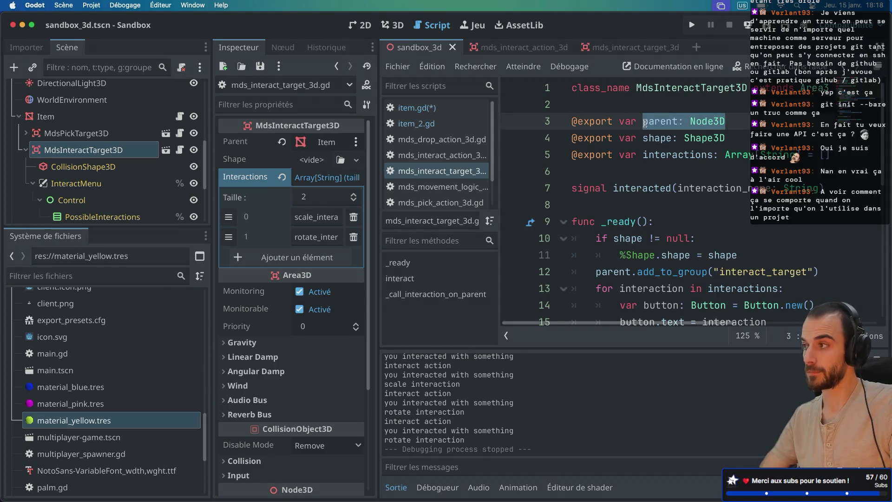
{"action": "left_click_drag", "start_coordinate": [727, 122], "coordinate": [645, 122]}
{"action": "scroll", "coordinate": [670, 205], "scroll_direction": "down", "scroll_amount": 7}
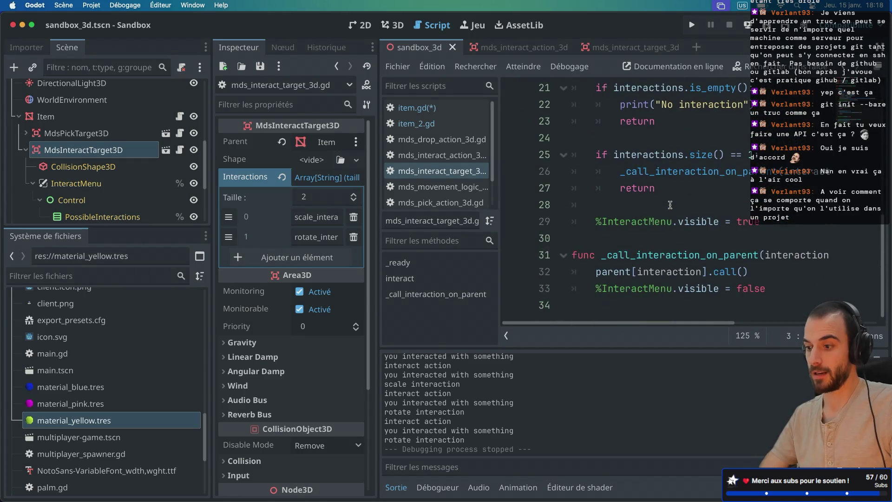
{"action": "key", "text": "ctrl+super+d"}
{"action": "left_click", "coordinate": [221, 263]}
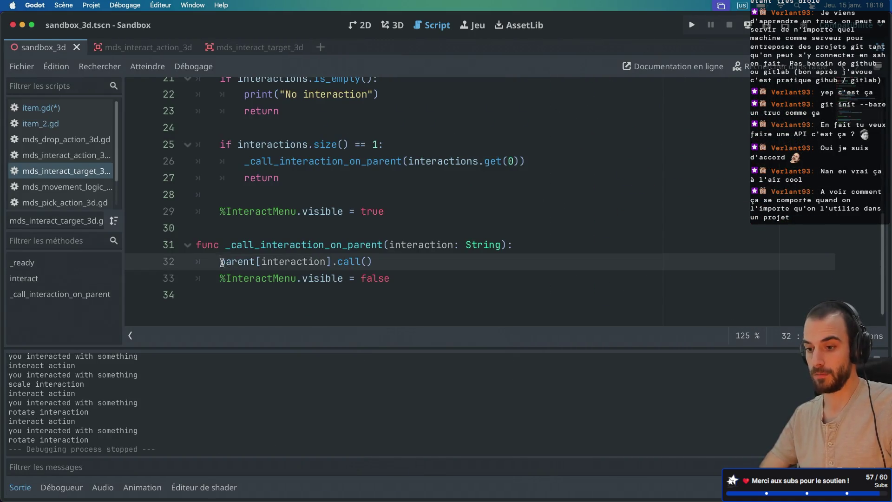
- Examine the parent[interaction].call() line in _call_interaction_on_parent
{"action": "left_click", "coordinate": [280, 263]}
{"action": "double_click", "coordinate": [281, 263]}
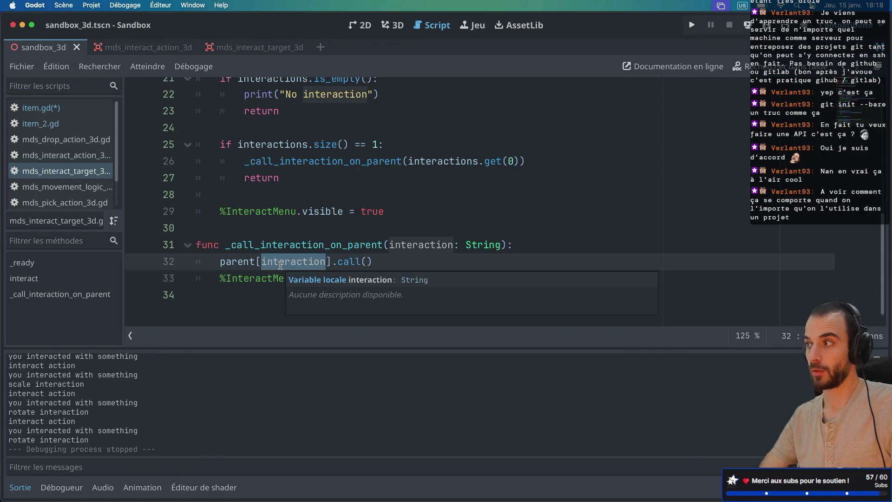
{"action": "left_click_drag", "start_coordinate": [338, 262], "coordinate": [373, 262]}
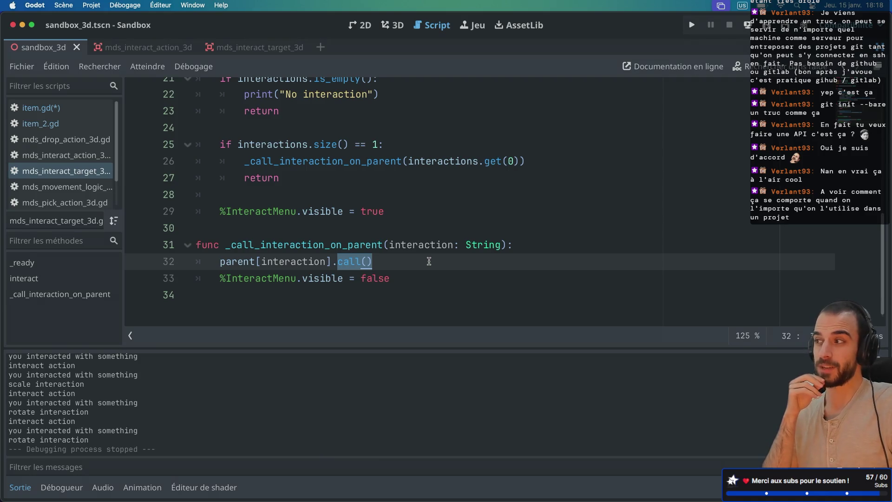
- Return to item.gd, dismiss the Find in Files search, and restore the side docks
{"action": "left_click", "coordinate": [41, 107]}
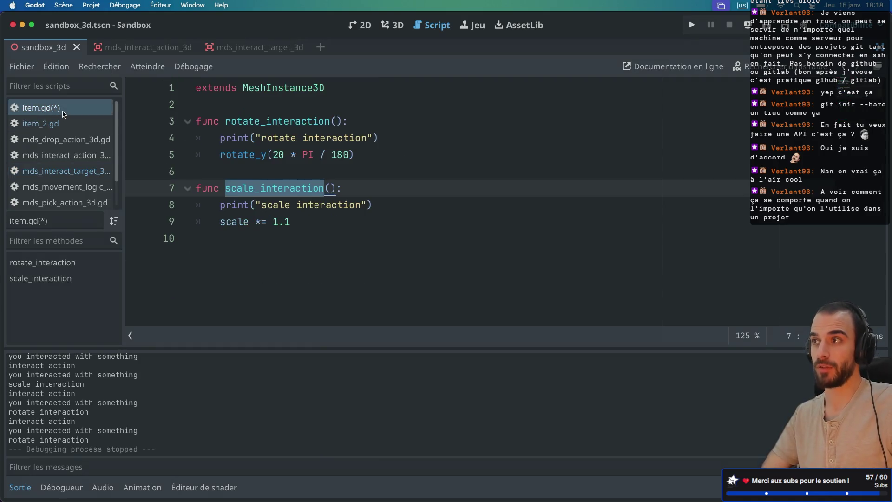
{"action": "left_click", "coordinate": [250, 240]}
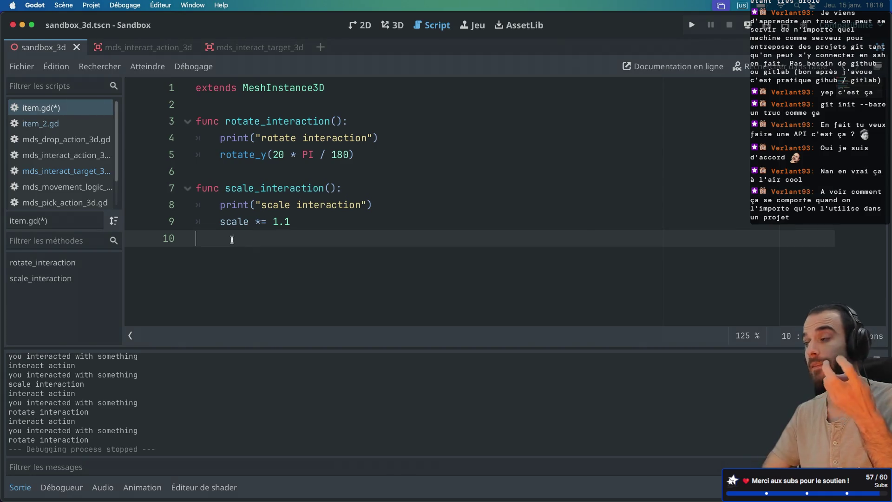
{"action": "left_click_drag", "start_coordinate": [225, 239], "coordinate": [190, 189]}
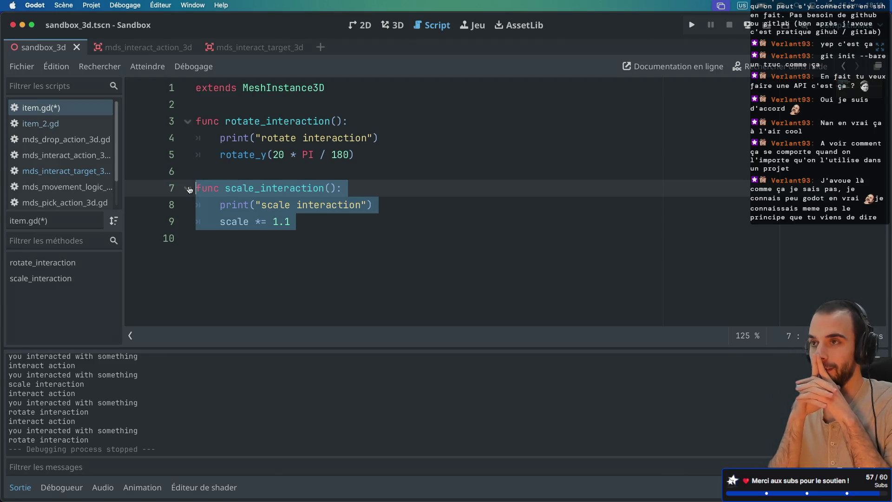
{"action": "key", "text": "ctrl+shift+f"}
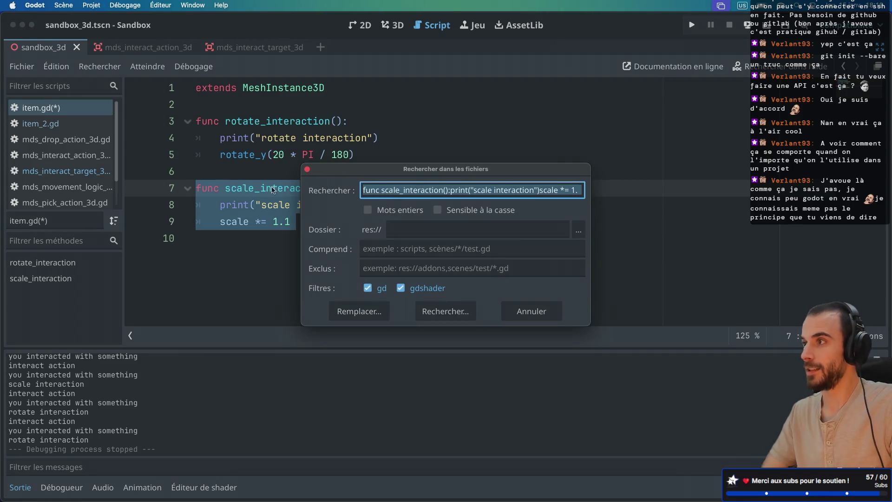
{"action": "key", "text": "Escape"}
{"action": "left_click", "coordinate": [305, 166]}
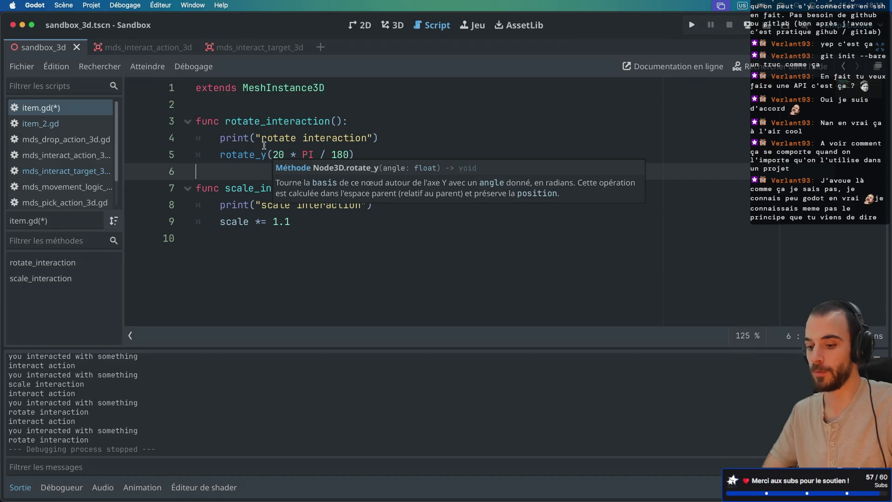
{"action": "key", "text": "ctrl+super+d"}
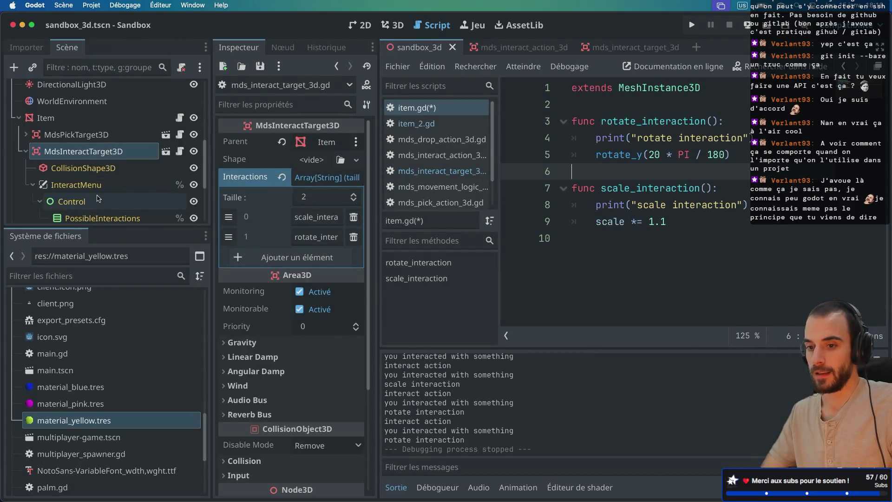
- Collapse the InteractMenu branch and highlight scale_interaction in item.gd
{"action": "scroll", "coordinate": [69, 153], "scroll_direction": "down", "scroll_amount": 3}
{"action": "left_click", "coordinate": [32, 126]}
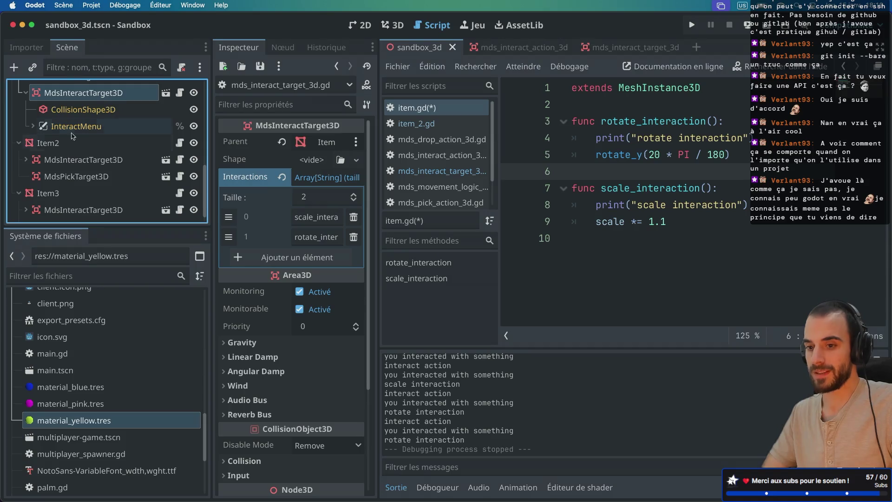
{"action": "scroll", "coordinate": [104, 112], "scroll_direction": "up", "scroll_amount": 3}
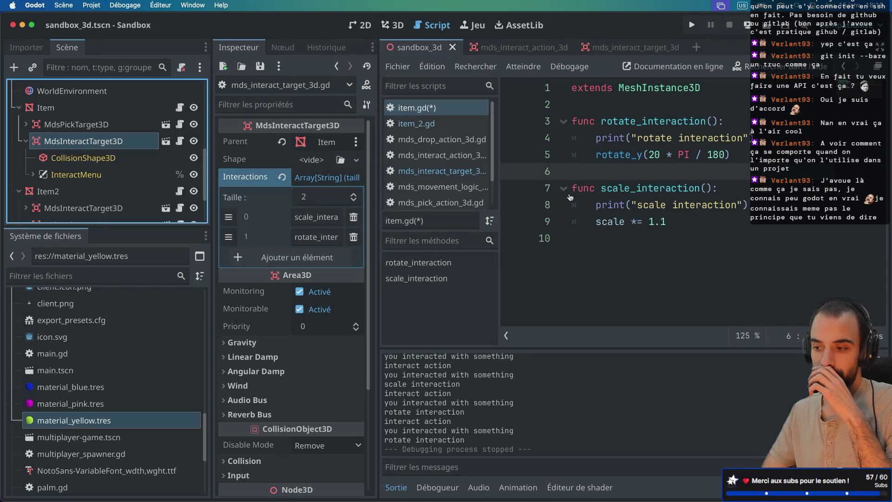
{"action": "double_click", "coordinate": [626, 189]}
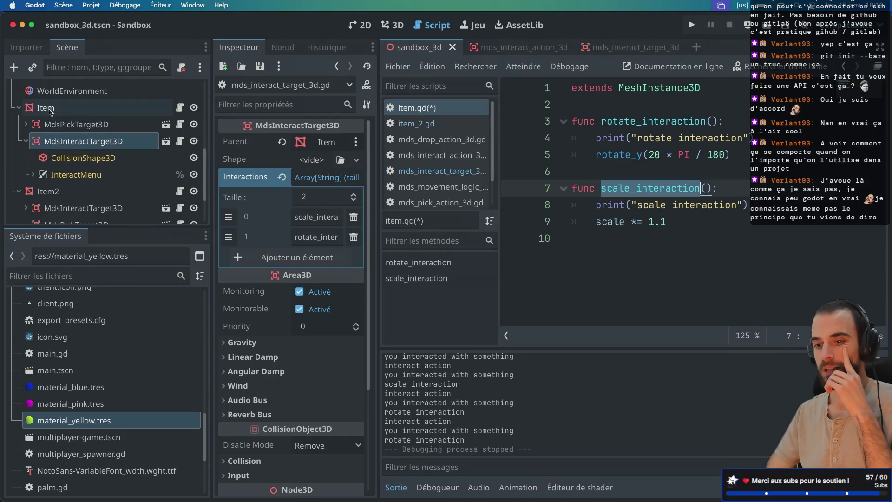
- Rename the Item node to PurpleItem
{"action": "left_click", "coordinate": [84, 110]}
{"action": "double_click", "coordinate": [55, 110]}
{"action": "key", "text": "Home"}
{"action": "type", "text": "Purple"}
{"action": "key", "text": "Return"}
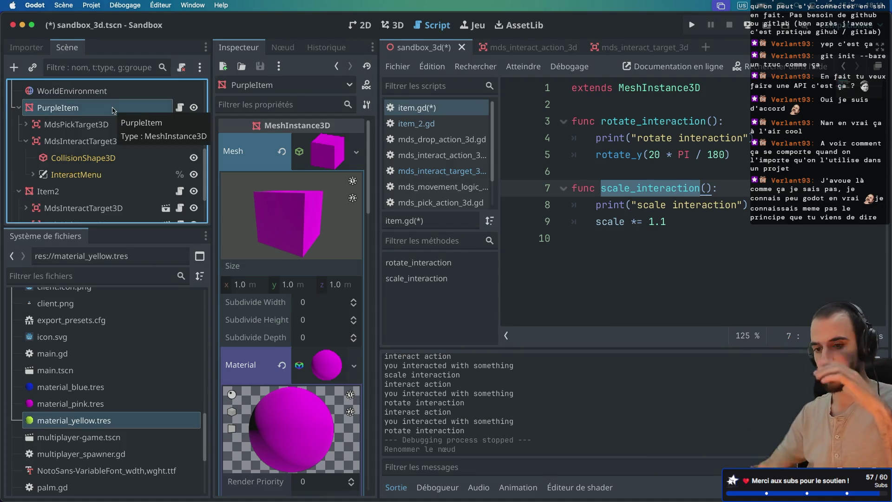
- Review PurpleItem's script functions and inspect its MdsInteractTarget3D and MdsPickTarget3D nodes
{"action": "left_click", "coordinate": [26, 141]}
{"action": "left_click", "coordinate": [180, 107]}
{"action": "mouse_move", "coordinate": [618, 174]}
{"action": "left_mouse_down"}
{"action": "mouse_move", "coordinate": [605, 169]}
{"action": "mouse_move", "coordinate": [580, 107]}
{"action": "left_mouse_up"}
{"action": "left_click_drag", "start_coordinate": [671, 222], "coordinate": [579, 189]}
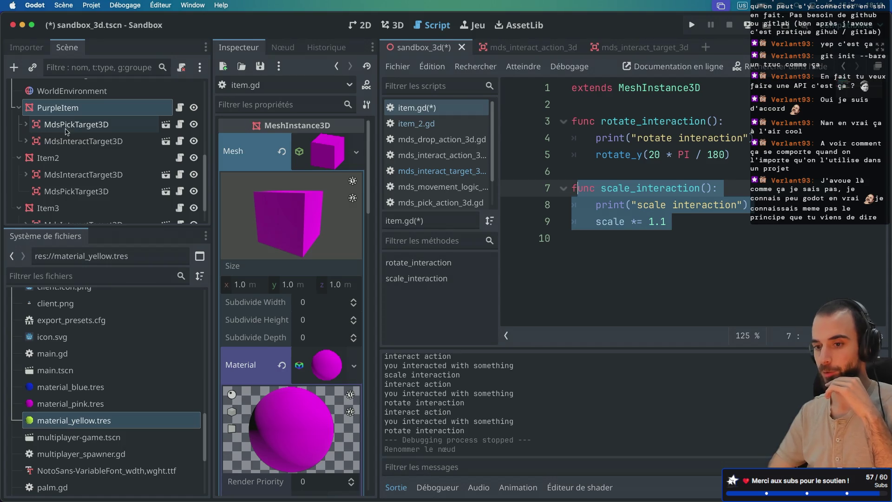
{"action": "left_click", "coordinate": [87, 143]}
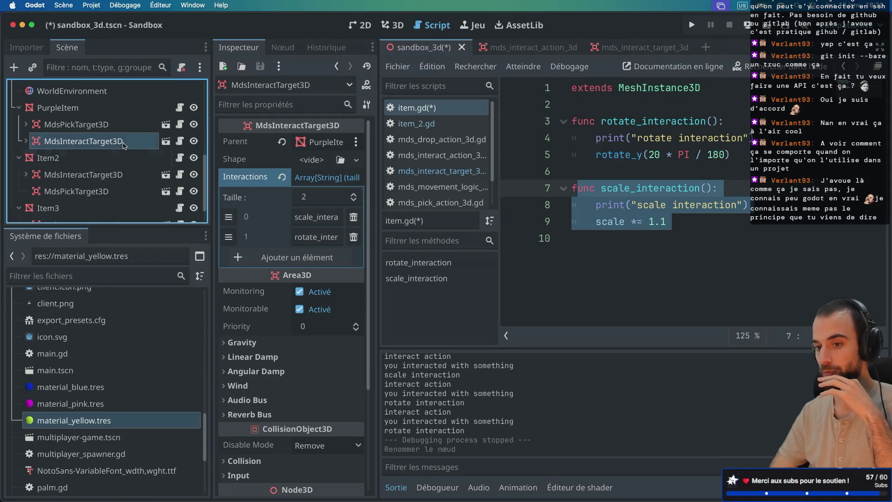
{"action": "left_click", "coordinate": [95, 124]}
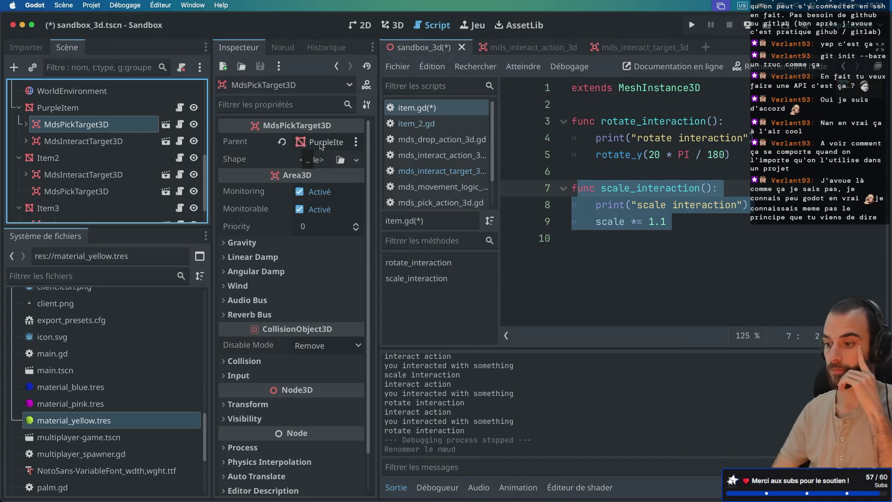
{"action": "left_click", "coordinate": [647, 168]}
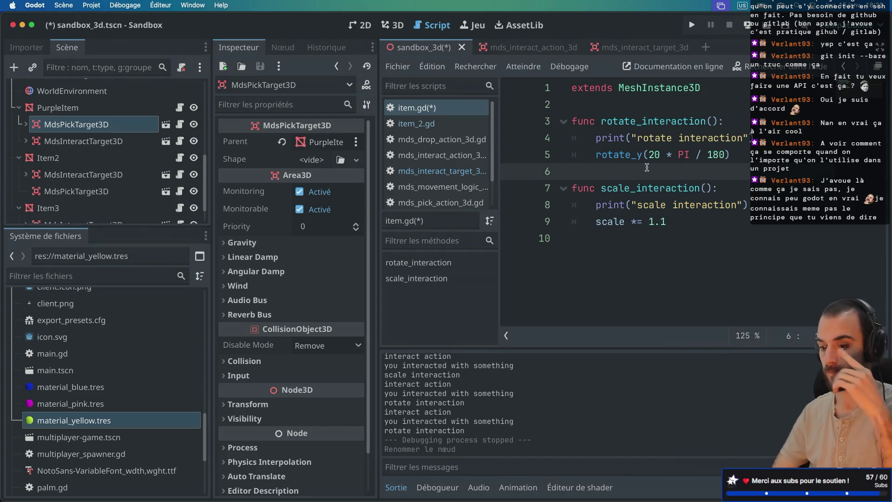
- Toggle distraction-free mode and open the node chooser for MdsPickTarget3D's Parent
{"action": "key", "text": "ctrl+super+d"}
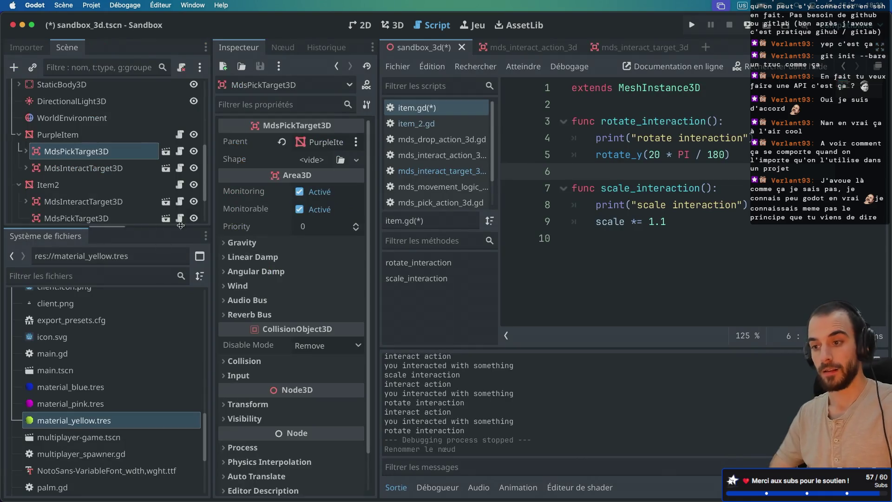
{"action": "scroll", "coordinate": [104, 174], "scroll_direction": "up", "scroll_amount": 4}
{"action": "scroll", "coordinate": [104, 174], "scroll_direction": "down", "scroll_amount": 5}
{"action": "scroll", "coordinate": [103, 174], "scroll_direction": "down", "scroll_amount": 3}
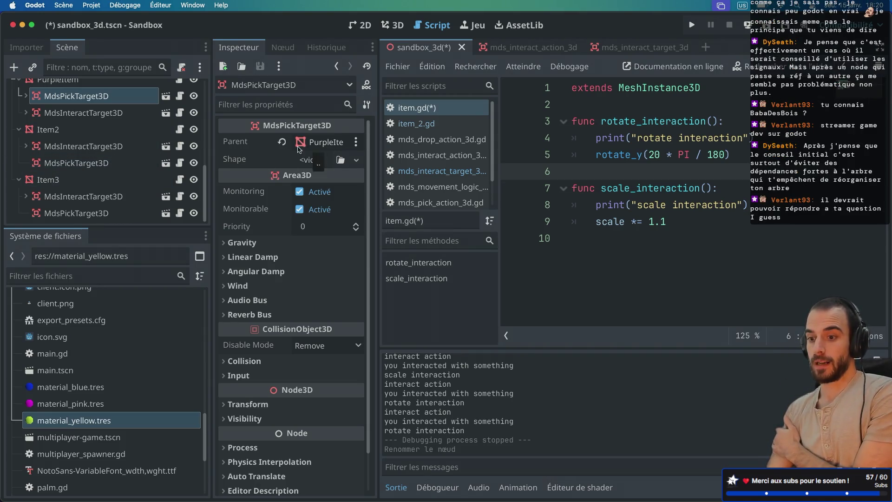
{"action": "scroll", "coordinate": [115, 174], "scroll_direction": "up", "scroll_amount": 2}
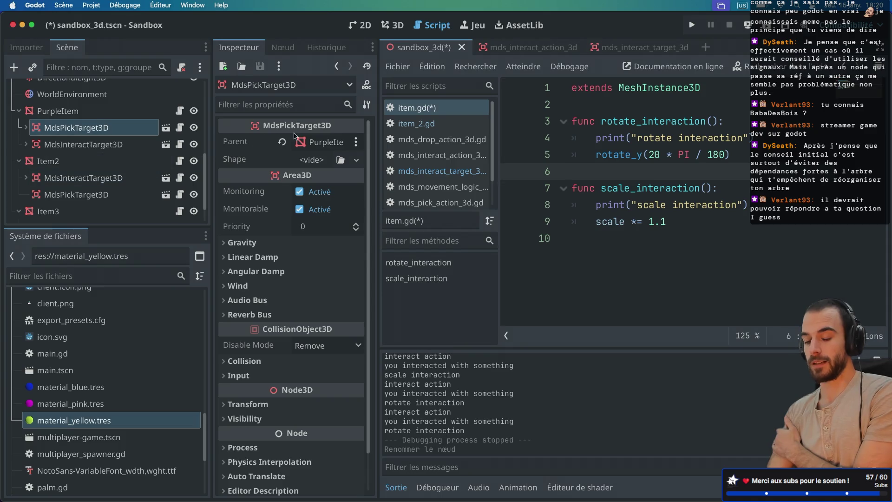
{"action": "left_click", "coordinate": [324, 147]}
- Cancel the node chooser leaving Parent as PurpleItem, then view item.gd full width
{"action": "left_click", "coordinate": [263, 151]}
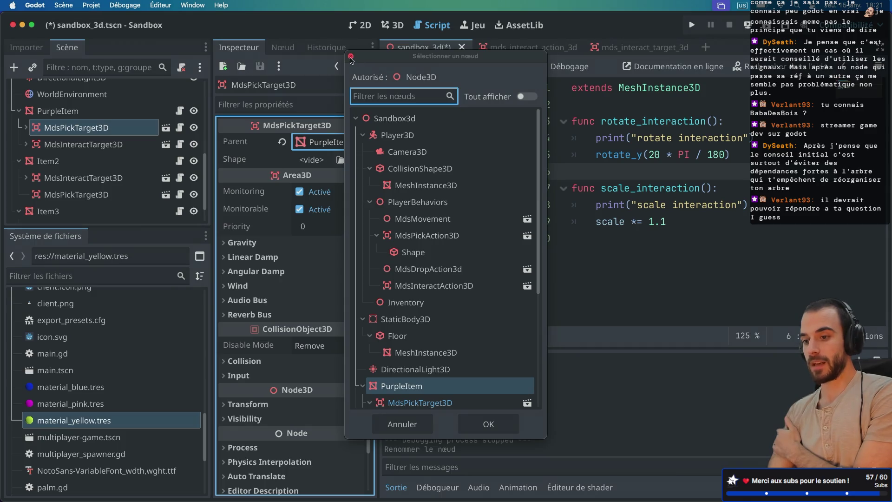
{"action": "left_click", "coordinate": [351, 56]}
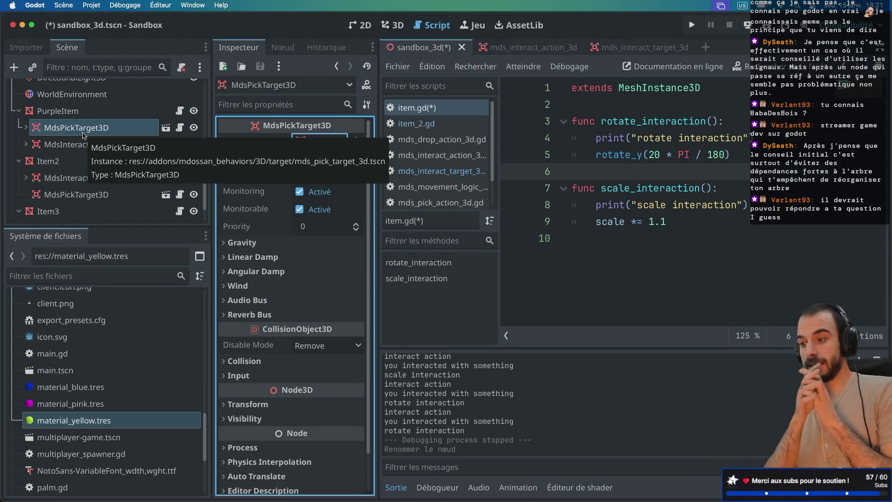
{"action": "left_click", "coordinate": [716, 121]}
{"action": "left_click", "coordinate": [709, 185]}
{"action": "left_click", "coordinate": [714, 121]}
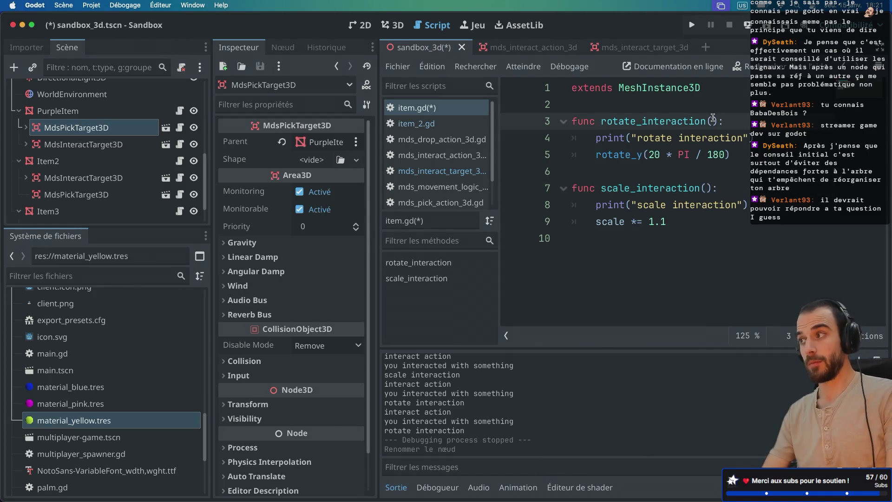
{"action": "key", "text": "ctrl+super+d"}
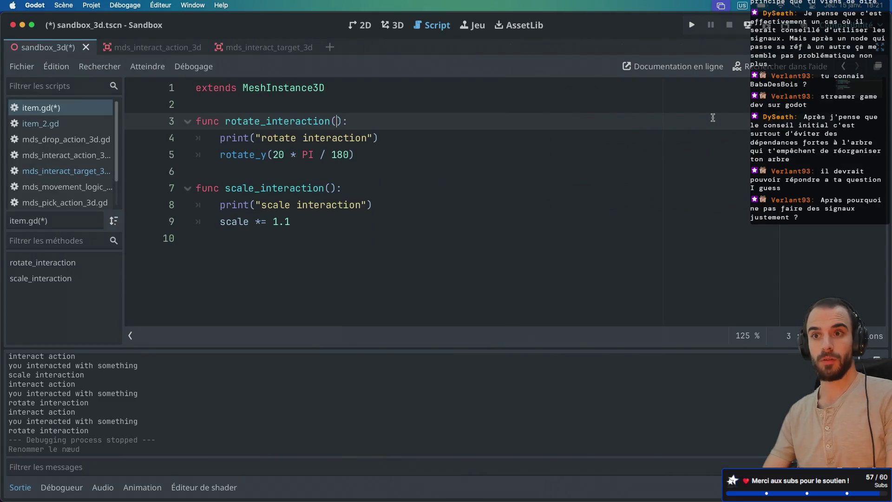
- Restore the docks, review item.gd, and open MdsPickTarget3D's script mds_pick_target_3d.gd
{"action": "key", "text": "ctrl+super+d"}
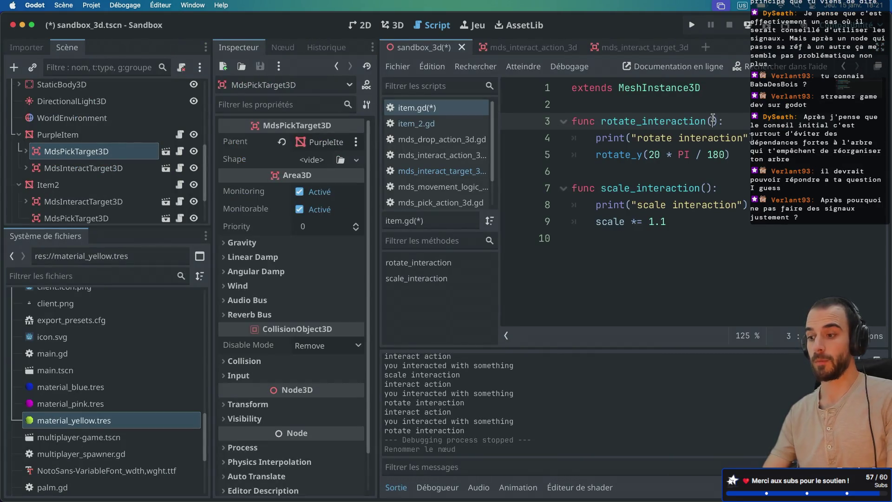
{"action": "left_click_drag", "start_coordinate": [604, 236], "coordinate": [558, 90]}
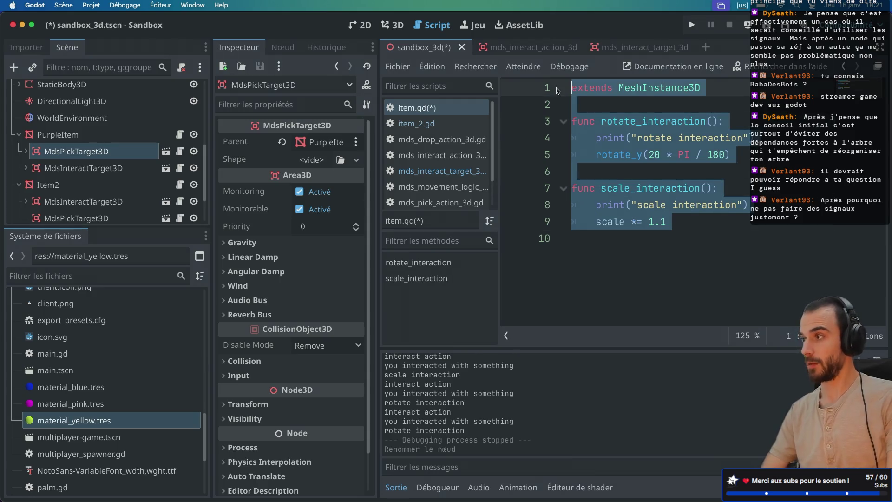
{"action": "left_click", "coordinate": [606, 203]}
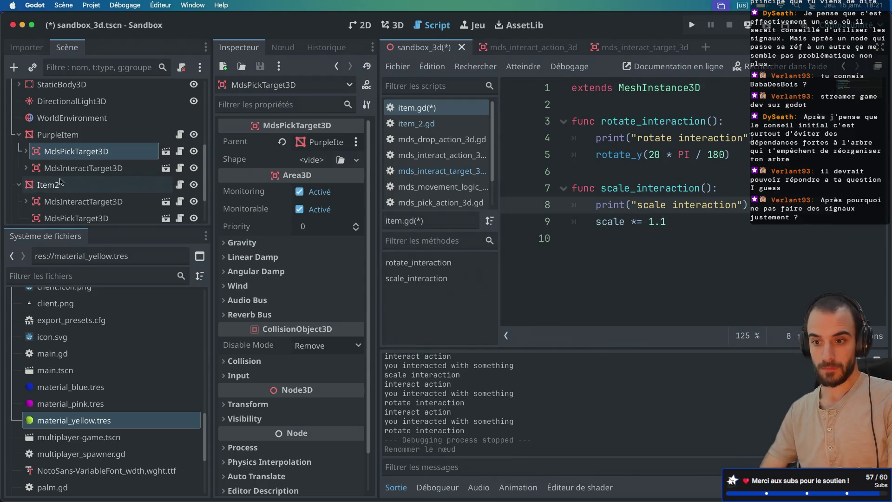
{"action": "scroll", "coordinate": [60, 181], "scroll_direction": "down", "scroll_amount": 2}
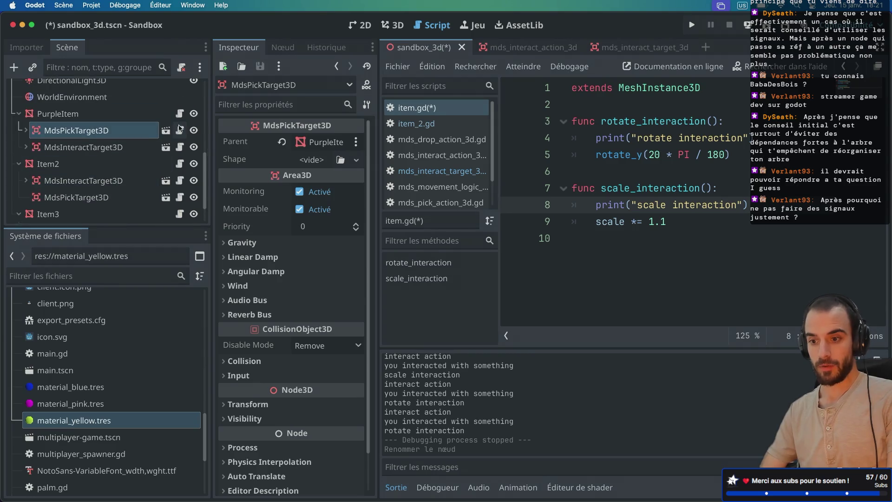
{"action": "left_click", "coordinate": [179, 130]}
- Add 'signal interaction(name: String)' after the export variables and save the scripts
{"action": "left_click", "coordinate": [755, 138]}
{"action": "key", "text": "Return"}
{"action": "key", "text": "Return"}
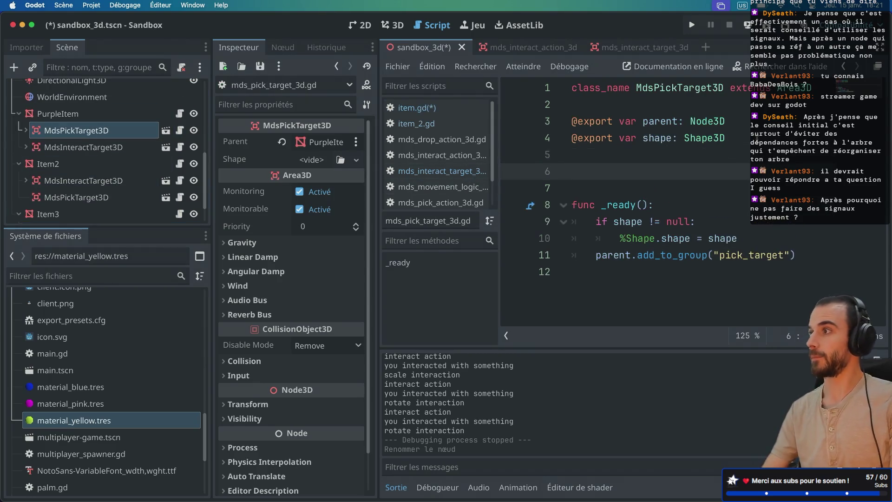
{"action": "key", "text": "ctrl+super+d"}
{"action": "type", "text": "signal i"}
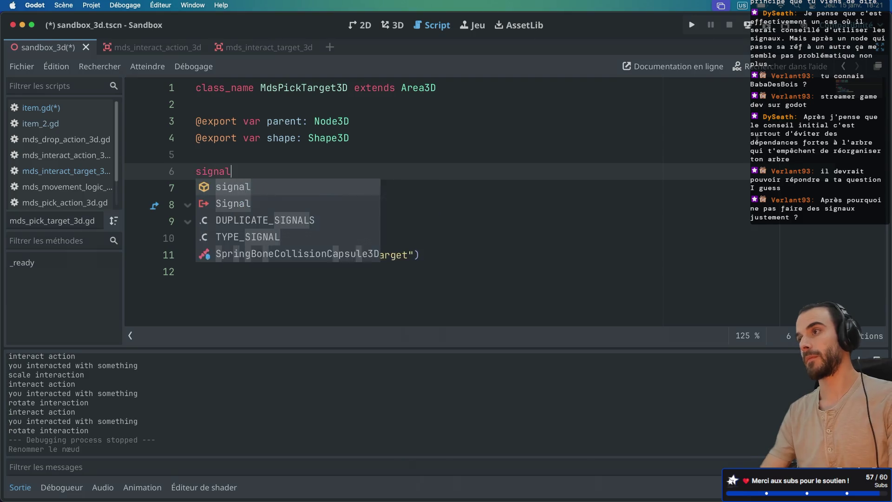
{"action": "type", "text": "nteraction("}
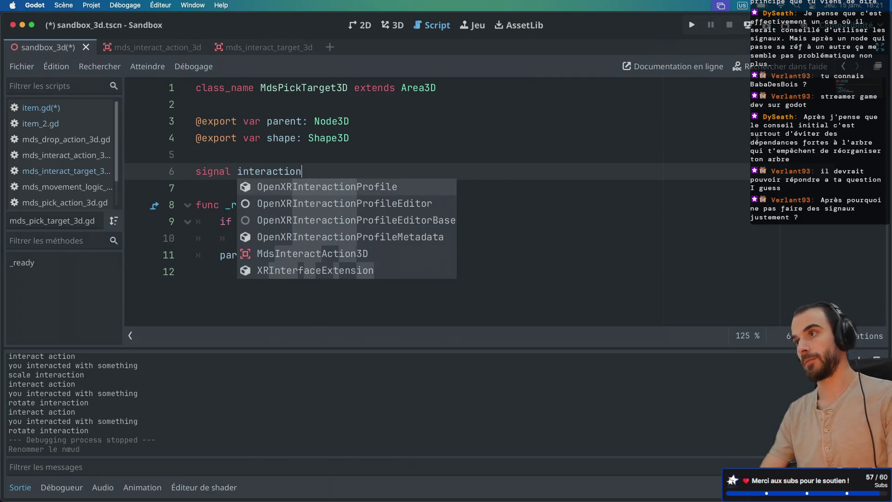
{"action": "type", "text": "name: String"}
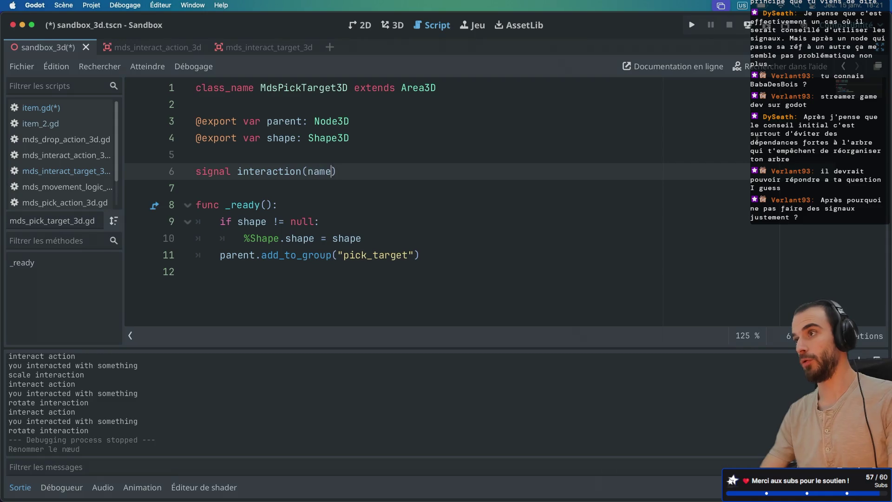
{"action": "type", "text": ")"}
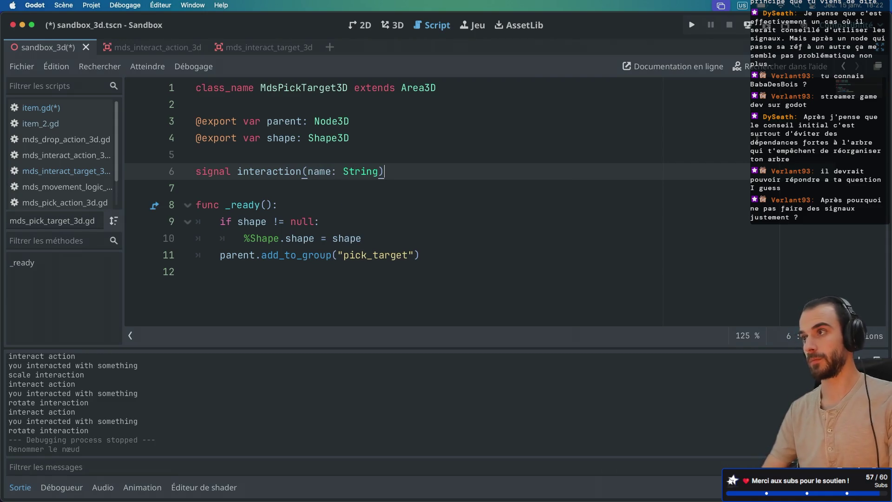
{"action": "key", "text": "ctrl+s"}
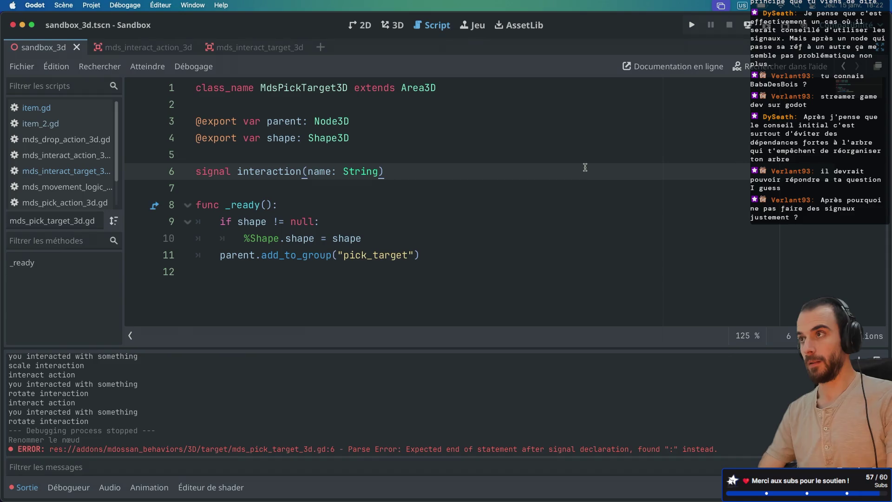
- Delete the signal declaration after the parse error and switch to mds_interact_target_3d.gd
{"action": "left_click_drag", "start_coordinate": [403, 172], "coordinate": [401, 163]}
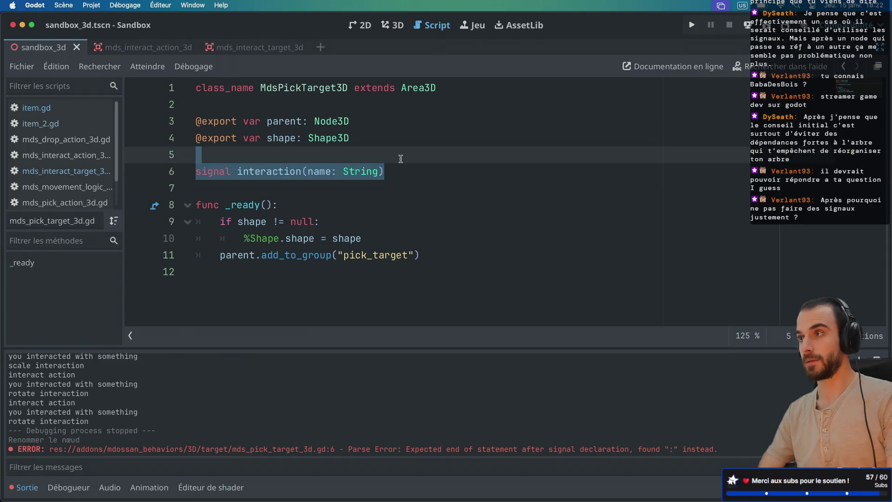
{"action": "key", "text": "BackSpace"}
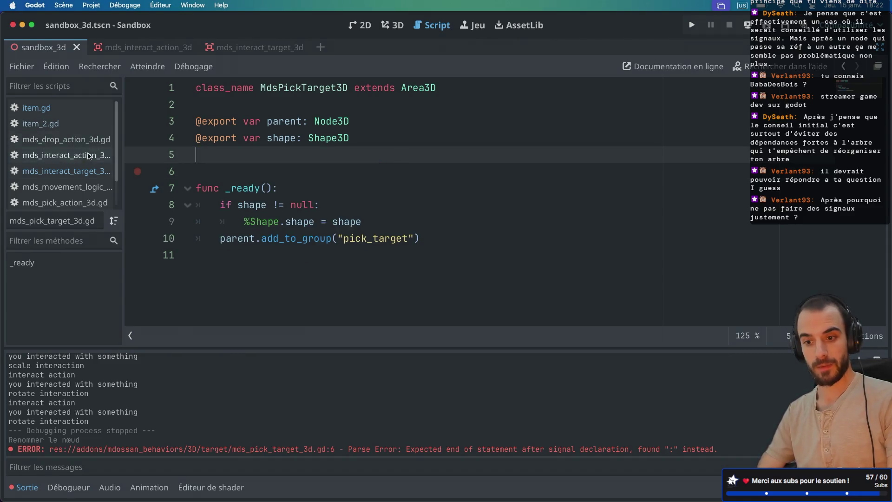
{"action": "left_click", "coordinate": [65, 171]}
- Look over the interacted signal declaration on line 7, then collapse the Output panel
{"action": "scroll", "coordinate": [313, 154], "scroll_direction": "up", "scroll_amount": 7}
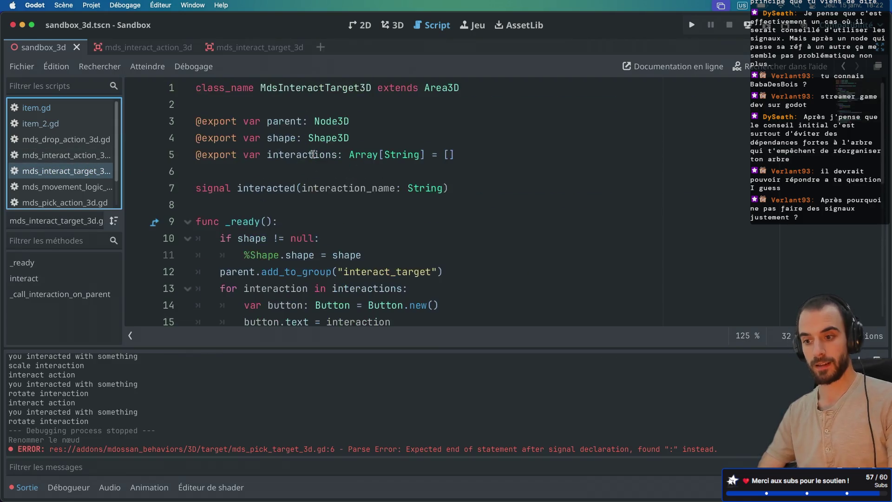
{"action": "left_click", "coordinate": [300, 187]}
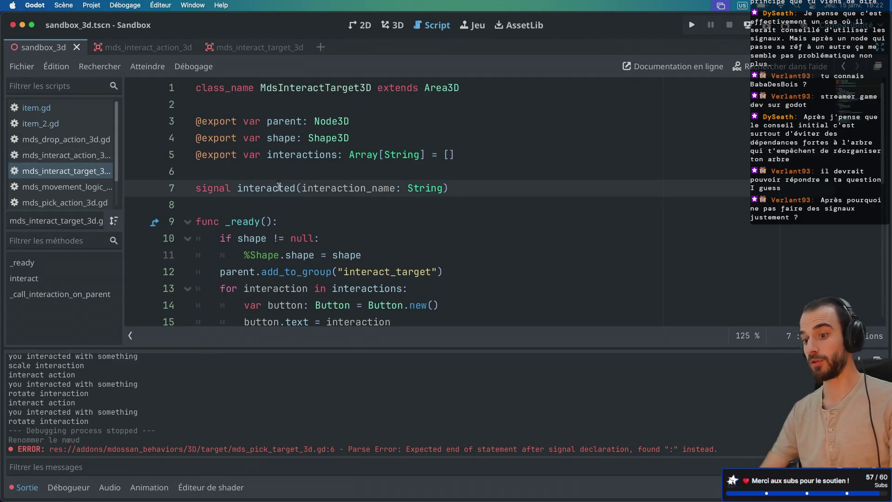
{"action": "double_click", "coordinate": [267, 185]}
{"action": "scroll", "coordinate": [385, 222], "scroll_direction": "down", "scroll_amount": 2}
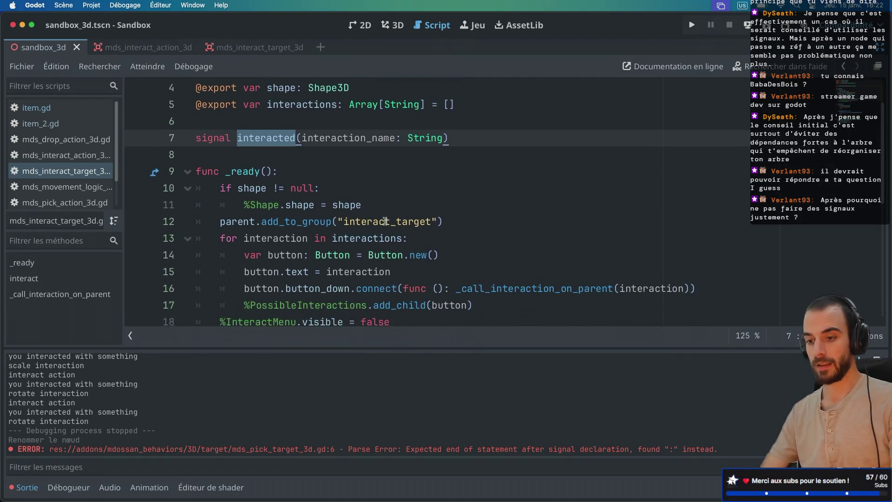
{"action": "left_click", "coordinate": [26, 487]}
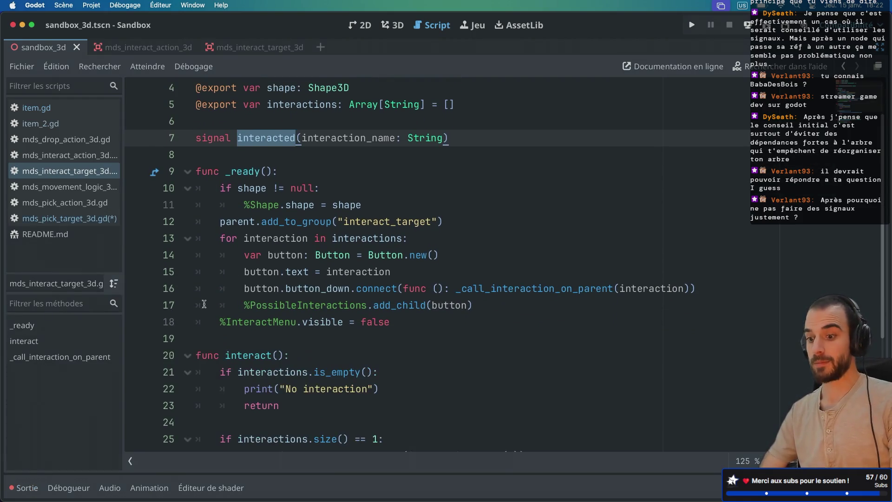
- Review the loop that builds interaction buttons and the single-interaction shortcut block
{"action": "scroll", "coordinate": [218, 288], "scroll_direction": "down", "scroll_amount": 2}
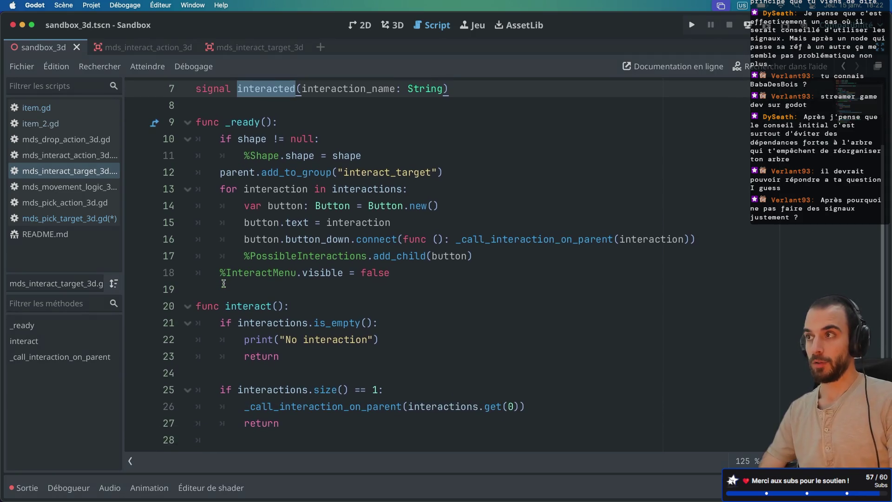
{"action": "left_click_drag", "start_coordinate": [219, 188], "coordinate": [311, 254]}
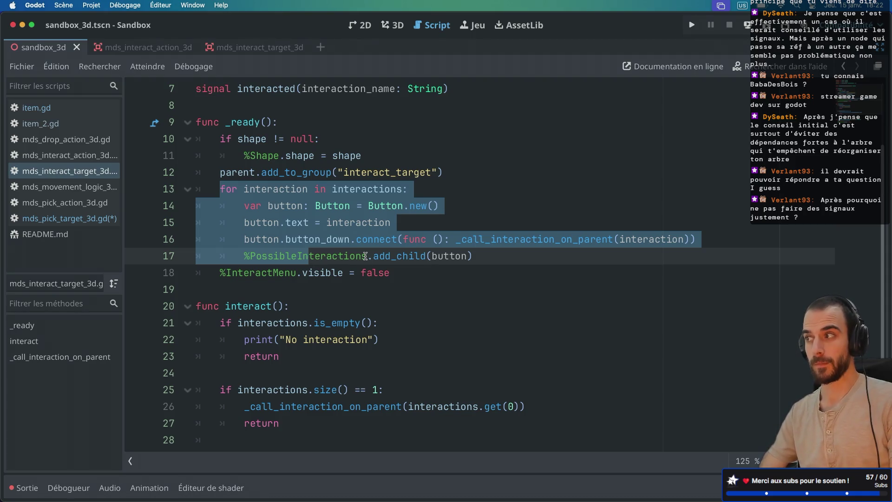
{"action": "scroll", "coordinate": [365, 256], "scroll_direction": "down", "scroll_amount": 4}
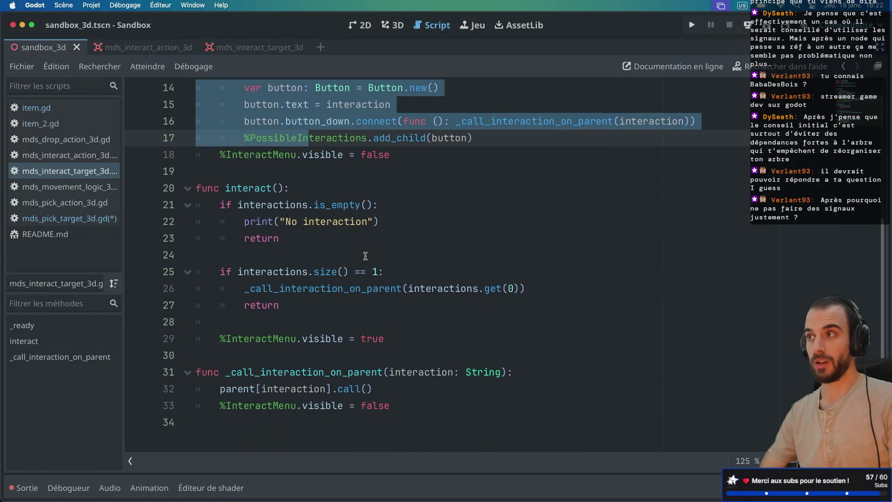
{"action": "mouse_move", "coordinate": [268, 208]}
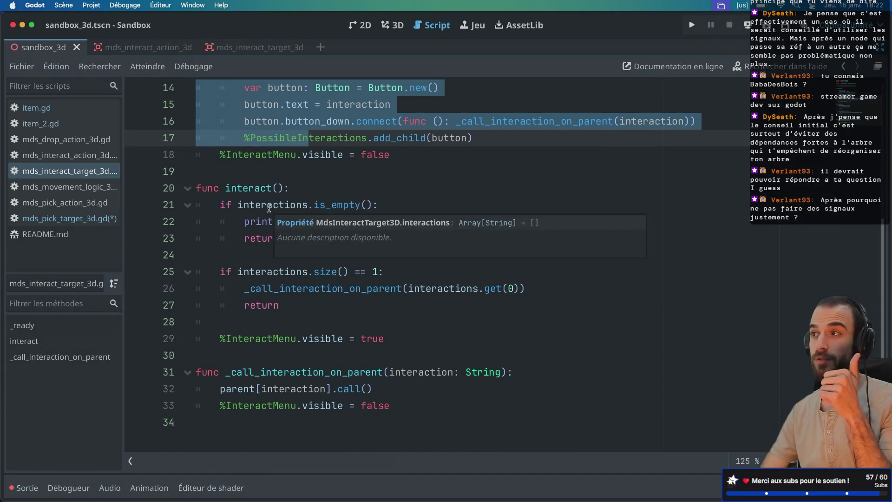
{"action": "left_click_drag", "start_coordinate": [241, 208], "coordinate": [279, 238]}
{"action": "left_click_drag", "start_coordinate": [232, 271], "coordinate": [278, 306]}
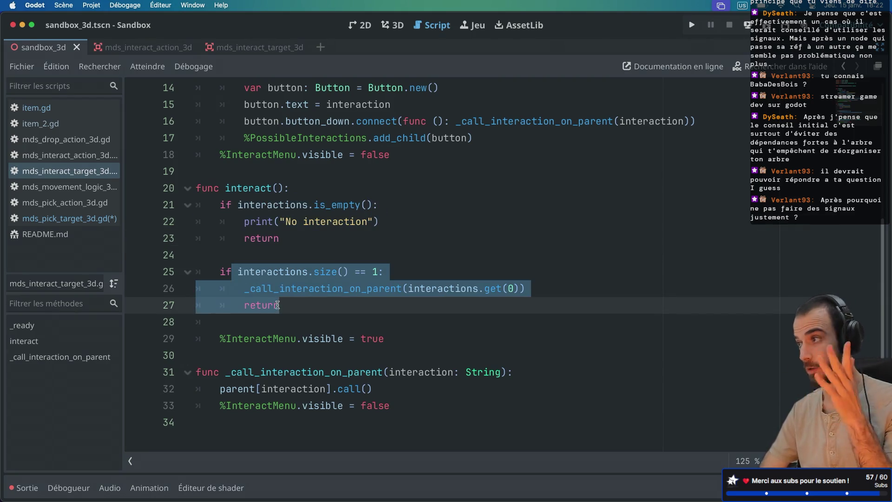
- Review the InteractMenu visibility line and call helper, then exit distraction-free mode with Ctrl+Shift+F11
{"action": "left_click_drag", "start_coordinate": [221, 339], "coordinate": [363, 341]}
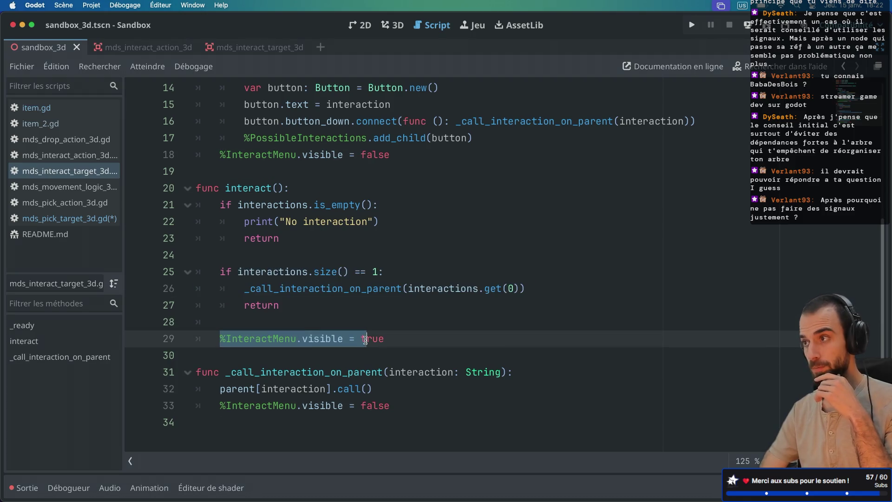
{"action": "left_click", "coordinate": [215, 390]}
{"action": "left_click_drag", "start_coordinate": [215, 389], "coordinate": [320, 391]}
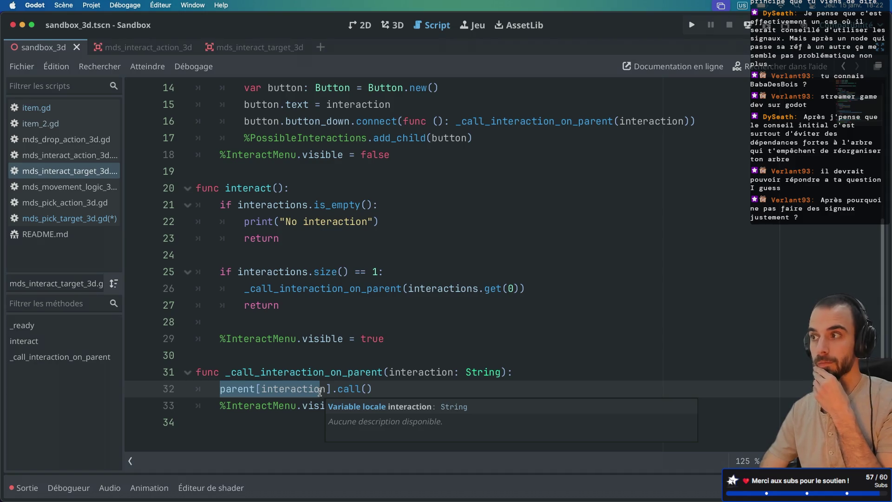
{"action": "left_click_drag", "start_coordinate": [206, 389], "coordinate": [259, 418]}
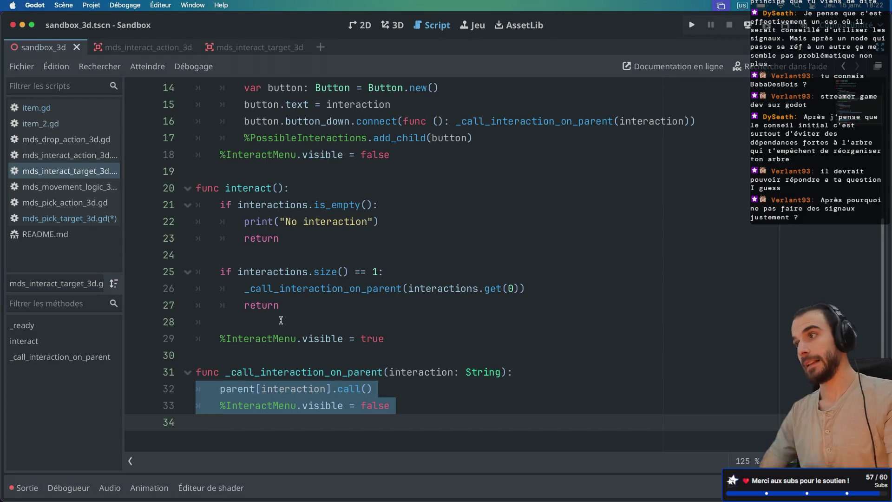
{"action": "scroll", "coordinate": [281, 320], "scroll_direction": "up", "scroll_amount": 2}
{"action": "key", "text": "ctrl+shift+F11"}
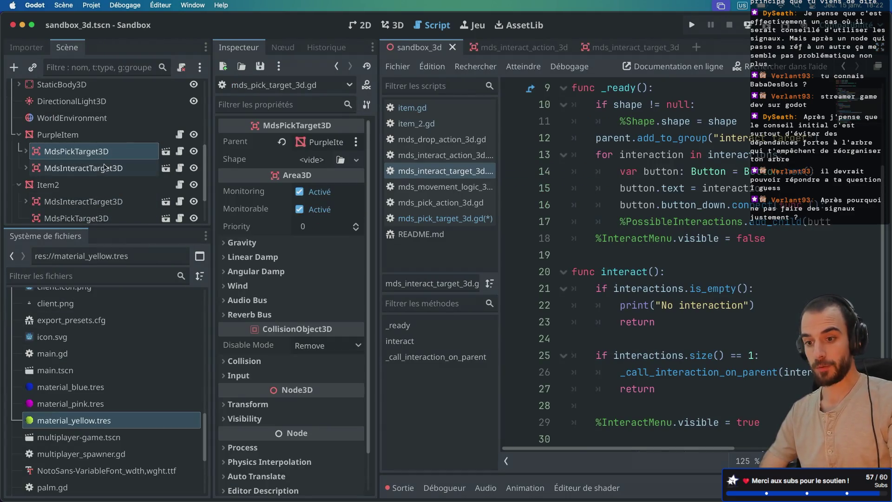
- Connect the MdsInteractTarget3D node's interacted signal to PurpleItem, generating a handler in item.gd
{"action": "left_click", "coordinate": [105, 168]}
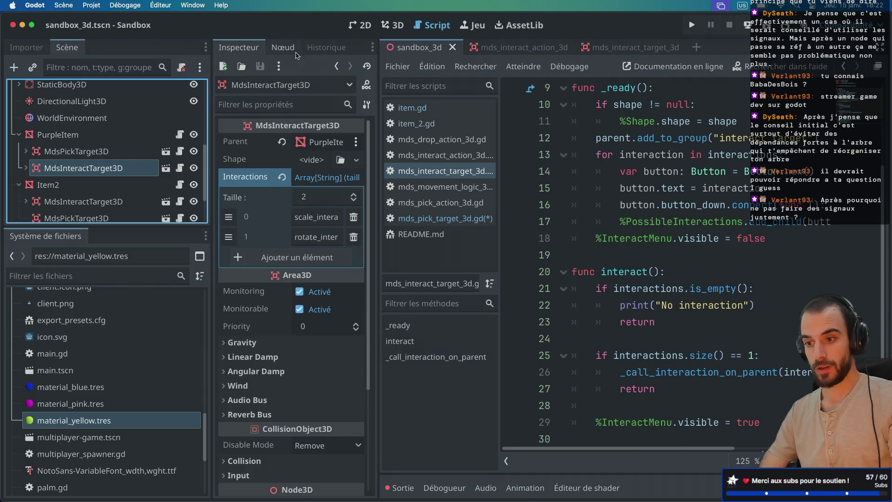
{"action": "left_click", "coordinate": [294, 49]}
{"action": "double_click", "coordinate": [298, 126]}
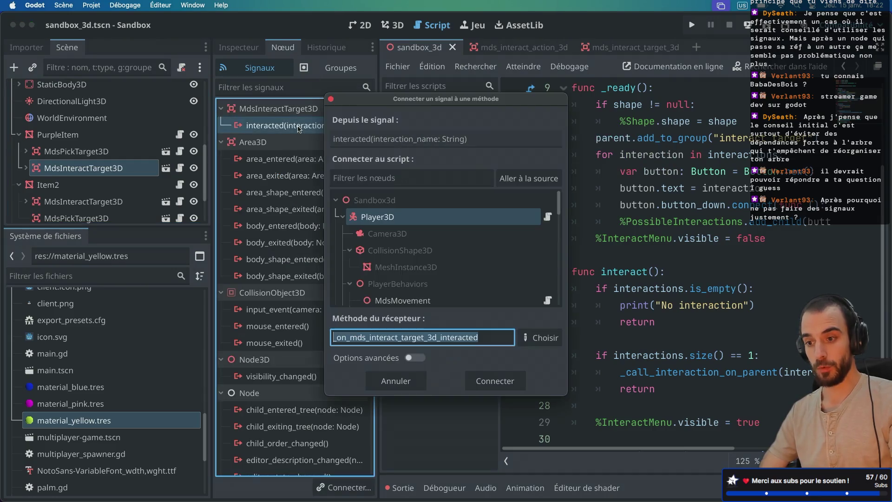
{"action": "scroll", "coordinate": [422, 279], "scroll_direction": "down", "scroll_amount": 5}
{"action": "scroll", "coordinate": [422, 280], "scroll_direction": "down", "scroll_amount": 5}
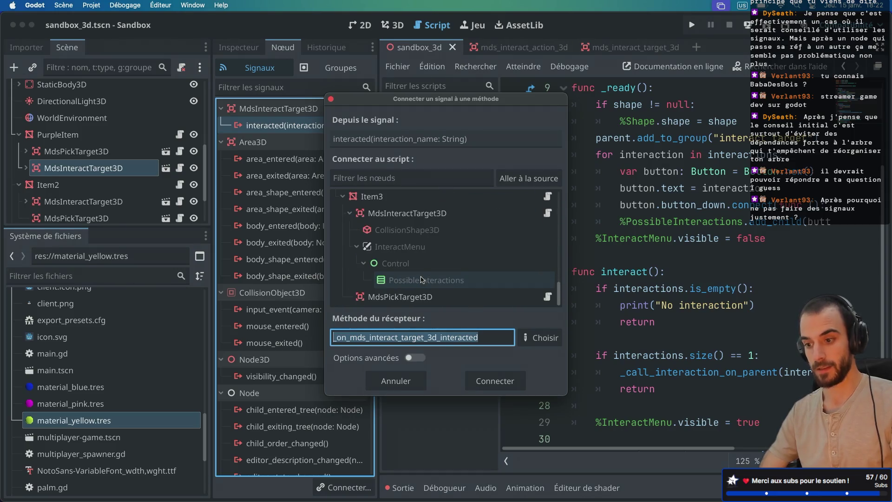
{"action": "scroll", "coordinate": [422, 280], "scroll_direction": "down", "scroll_amount": 5}
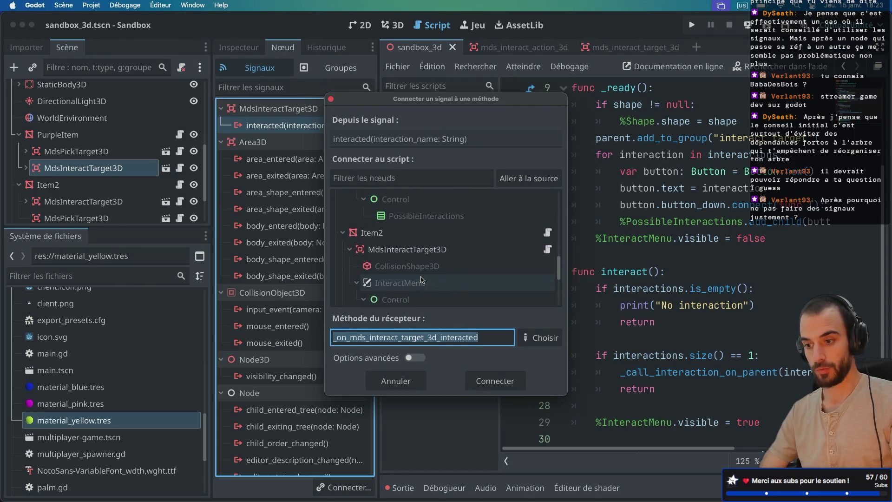
{"action": "scroll", "coordinate": [422, 279], "scroll_direction": "up", "scroll_amount": 5}
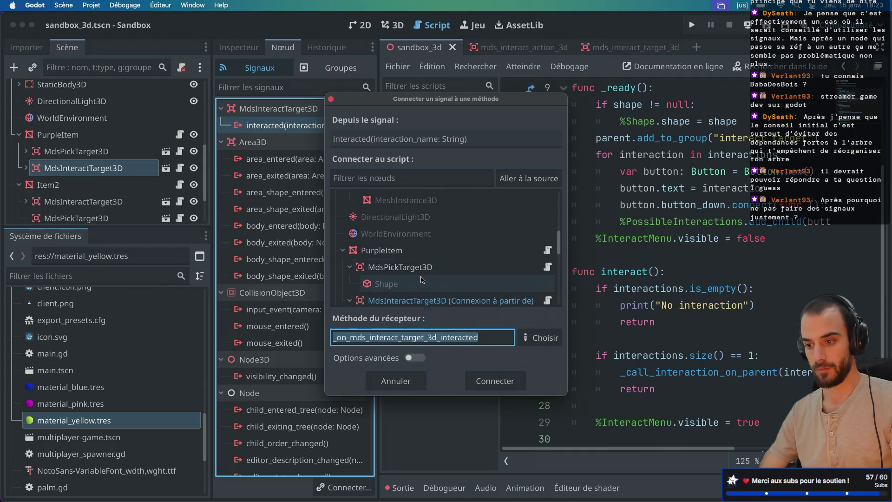
{"action": "left_click", "coordinate": [547, 245]}
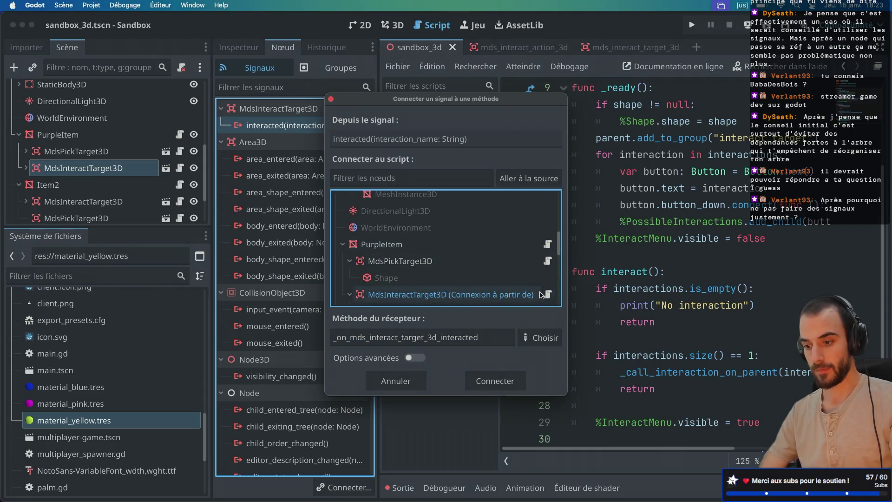
{"action": "left_click", "coordinate": [460, 245]}
{"action": "left_click", "coordinate": [485, 382]}
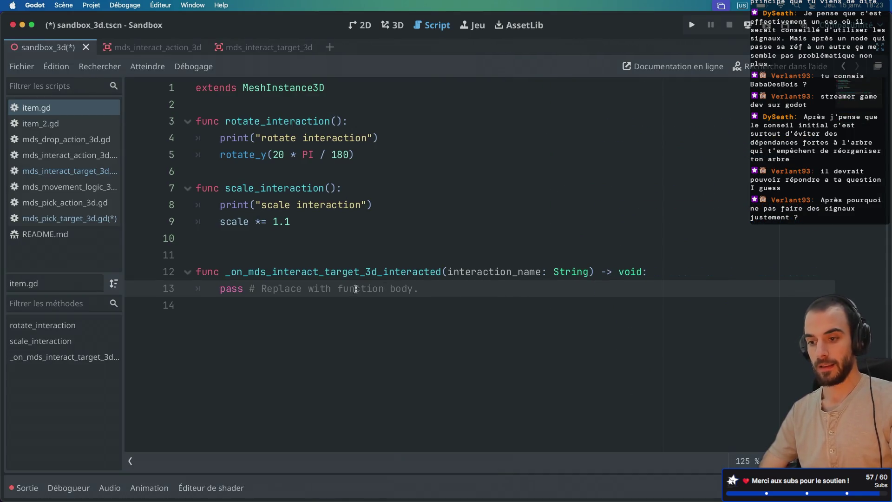
- Replace the handler's pass with self[interaction_name].call() and save
{"action": "mouse_move", "coordinate": [221, 289]}
{"action": "left_mouse_down"}
{"action": "mouse_move", "coordinate": [428, 288]}
{"action": "mouse_move", "coordinate": [542, 272]}
{"action": "left_mouse_up"}
{"action": "key", "text": "BackSpace"}
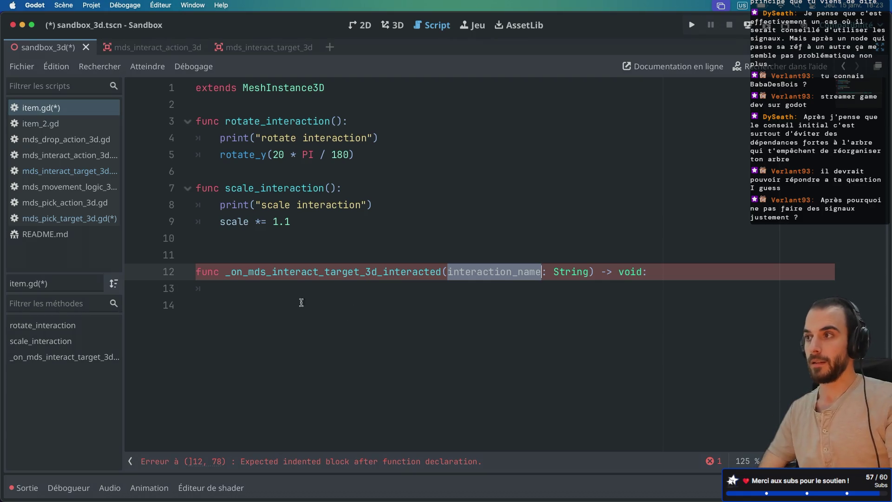
{"action": "left_click", "coordinate": [284, 291]}
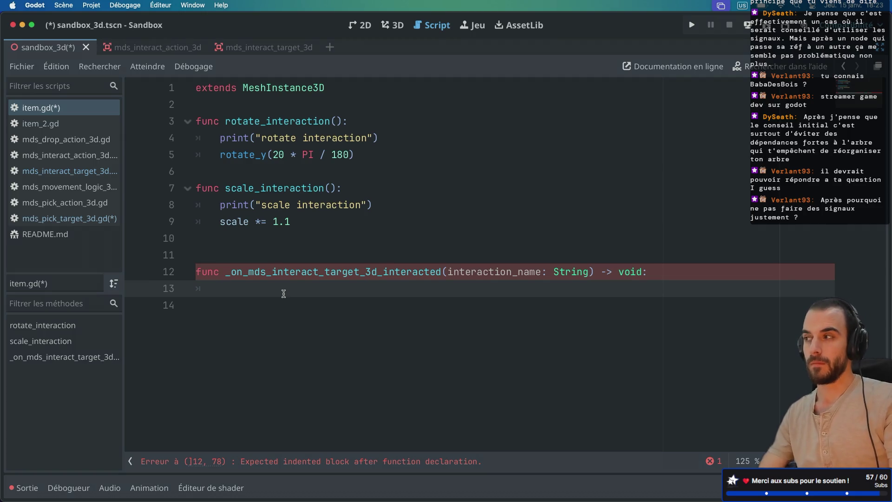
{"action": "type", "text": "self"}
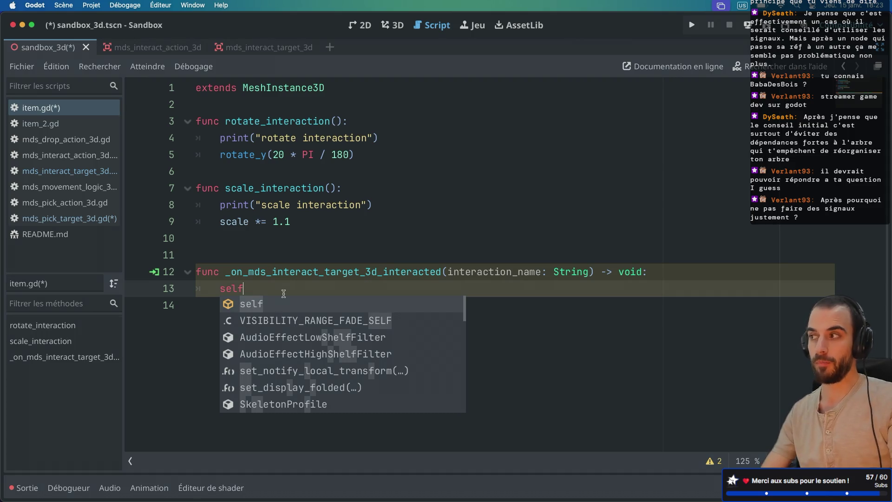
{"action": "mouse_move", "coordinate": [299, 227]}
{"action": "left_mouse_down"}
{"action": "mouse_move", "coordinate": [250, 175]}
{"action": "mouse_move", "coordinate": [229, 127]}
{"action": "left_mouse_up"}
{"action": "left_click", "coordinate": [254, 291]}
{"action": "type", "text": "[intera"}
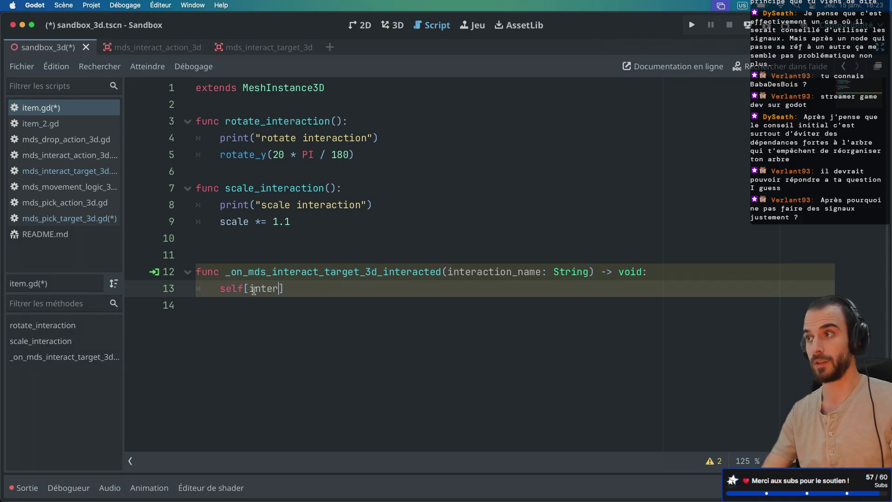
{"action": "key", "text": "Return"}
{"action": "key", "text": "Right"}
{"action": "type", "text": "call()"}
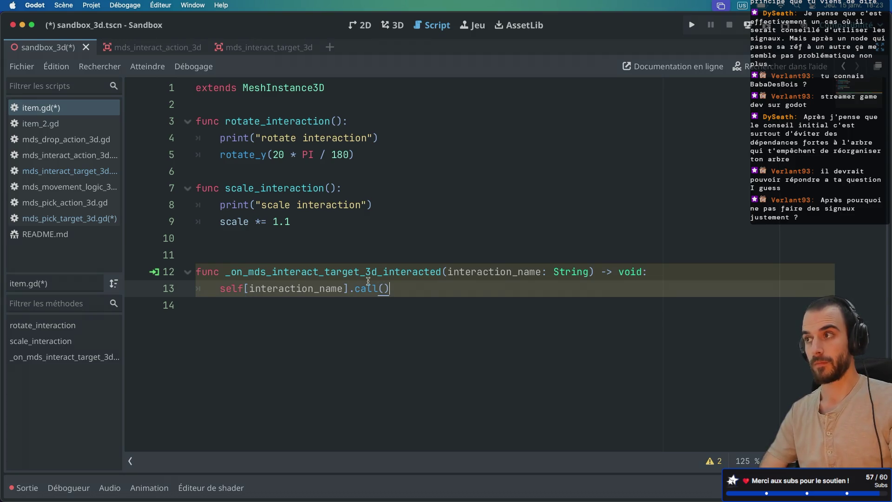
{"action": "key", "text": "ctrl+s"}
- Review the code from scale_interaction to the handler and its call expression on line 13
{"action": "left_click_drag", "start_coordinate": [254, 309], "coordinate": [219, 224]}
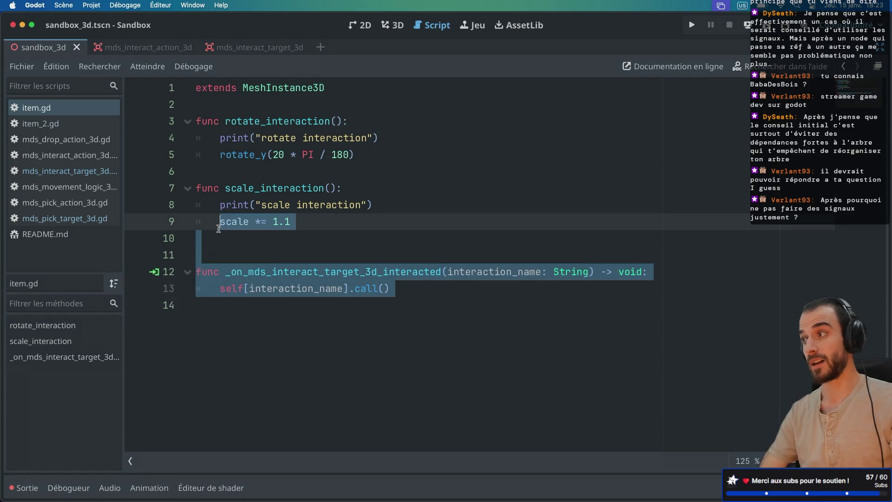
{"action": "left_click", "coordinate": [298, 268]}
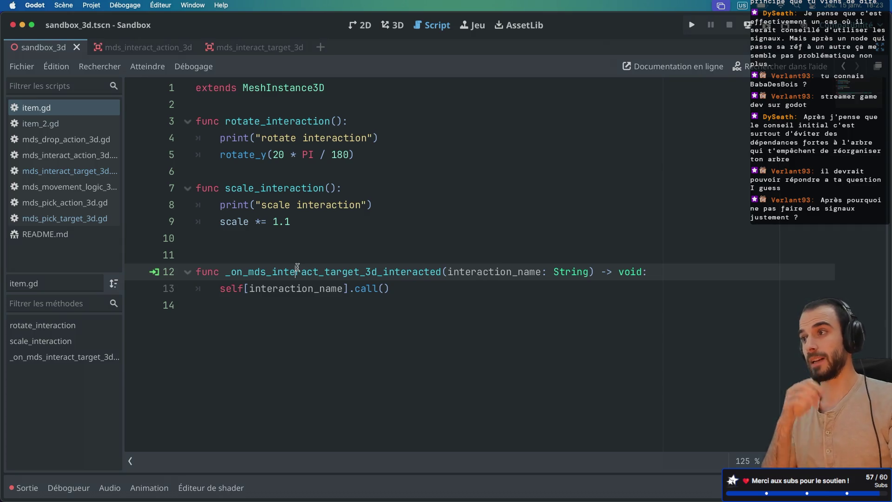
{"action": "left_click_drag", "start_coordinate": [407, 293], "coordinate": [238, 293]}
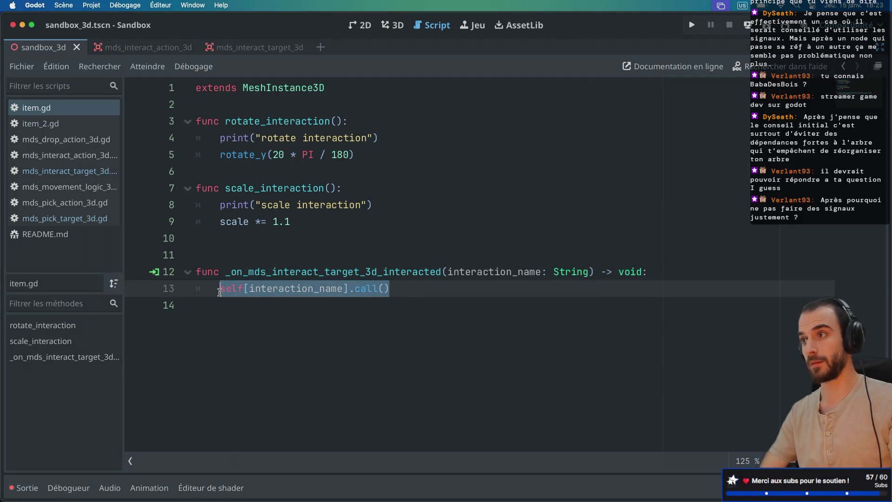
{"action": "left_click", "coordinate": [272, 317]}
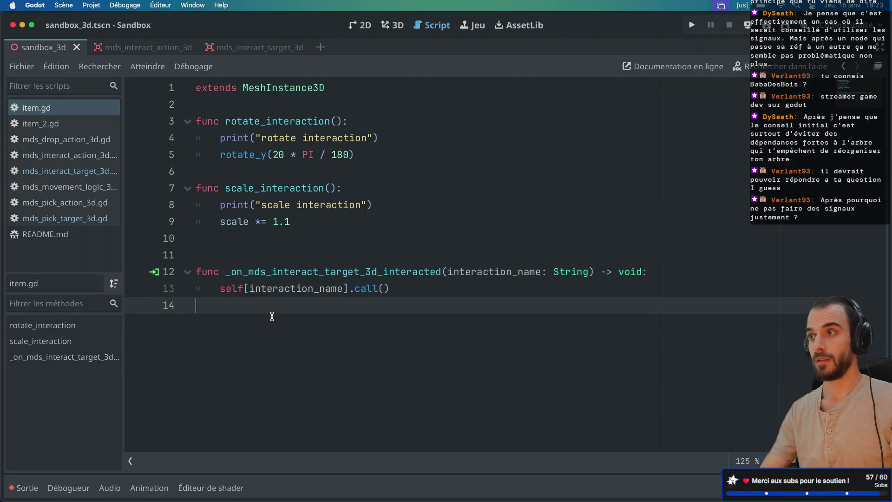
- Add the comment '# TODO how to hide menu ?' on line 14 of the handler
{"action": "type", "text": "s"}
{"action": "key", "text": "BackSpace"}
{"action": "key", "text": "Tab"}
{"action": "type", "text": "# TODO how to hide meny"}
{"action": "key", "text": "BackSpace"}
{"action": "type", "text": "u ?"}
{"action": "key", "text": "ctrl+super+d"}
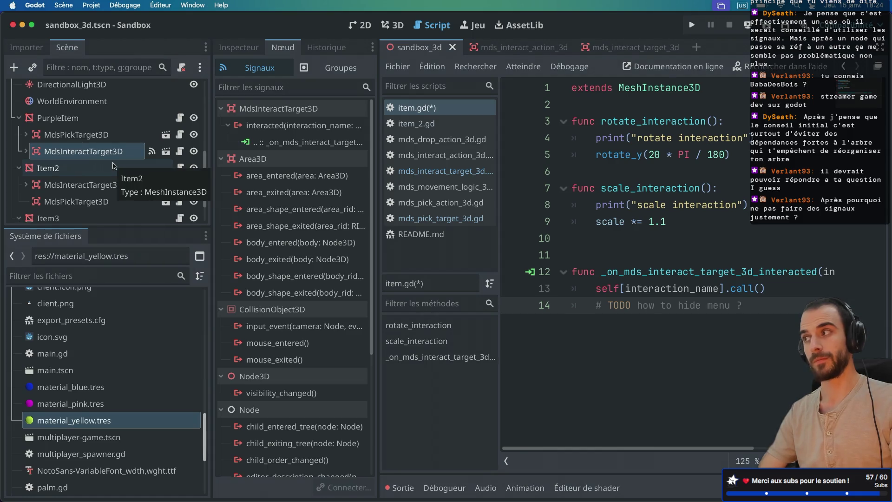
{"action": "key", "text": "ctrl+super+d"}
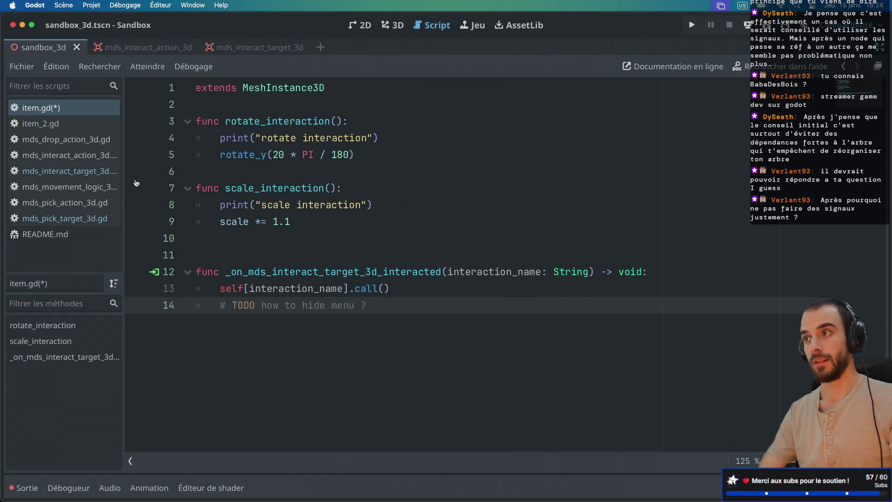
- Add 'MdsInteractiontarget.hide_menu();' below the comment, then select the handler lines 12–15
{"action": "left_click", "coordinate": [374, 303]}
{"action": "key", "text": "Return"}
{"action": "type", "text": "MdsInter"}
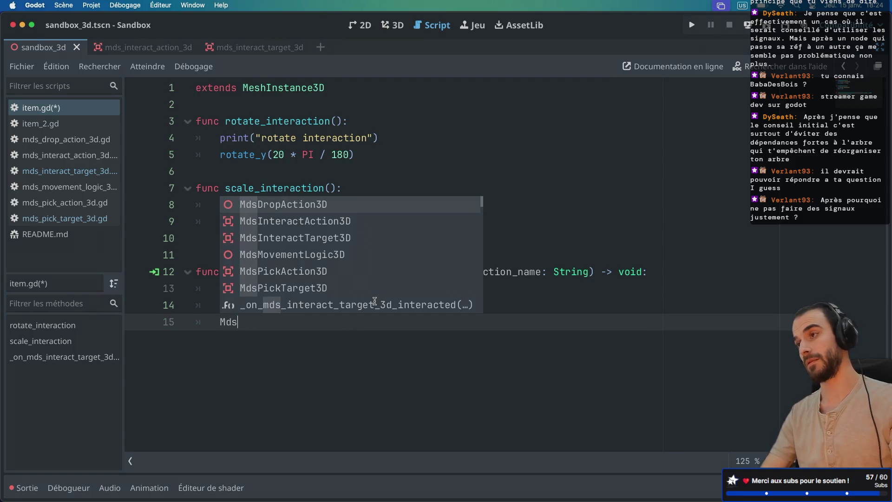
{"action": "type", "text": "actiontar"}
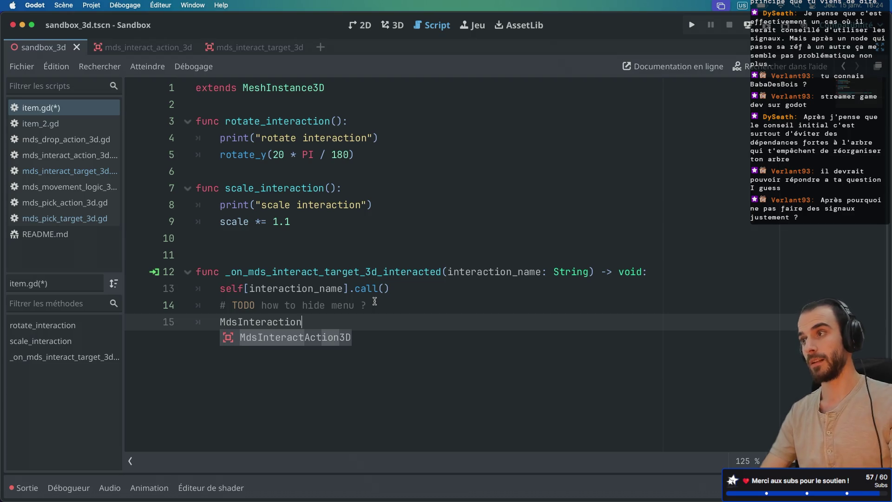
{"action": "type", "text": "get.hide_munu"}
{"action": "key", "text": "BackSpace"}
{"action": "key", "text": "BackSpace"}
{"action": "type", "text": "enu();"}
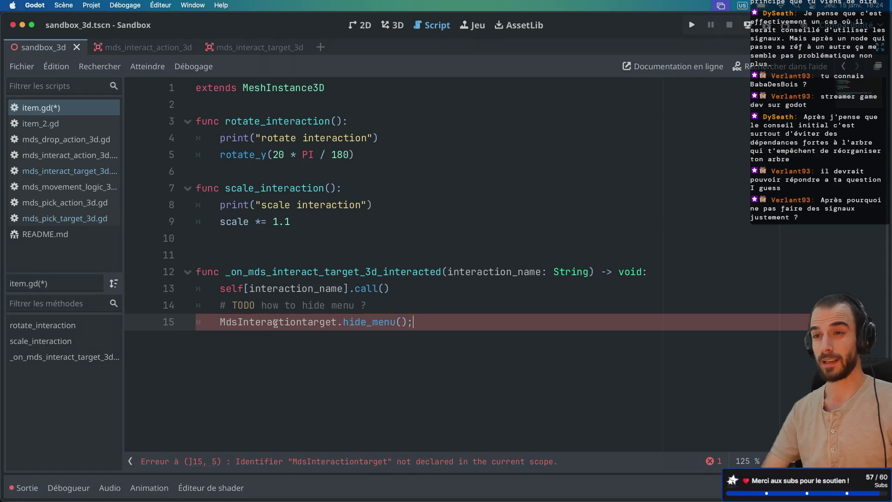
{"action": "left_click_drag", "start_coordinate": [207, 271], "coordinate": [280, 321]}
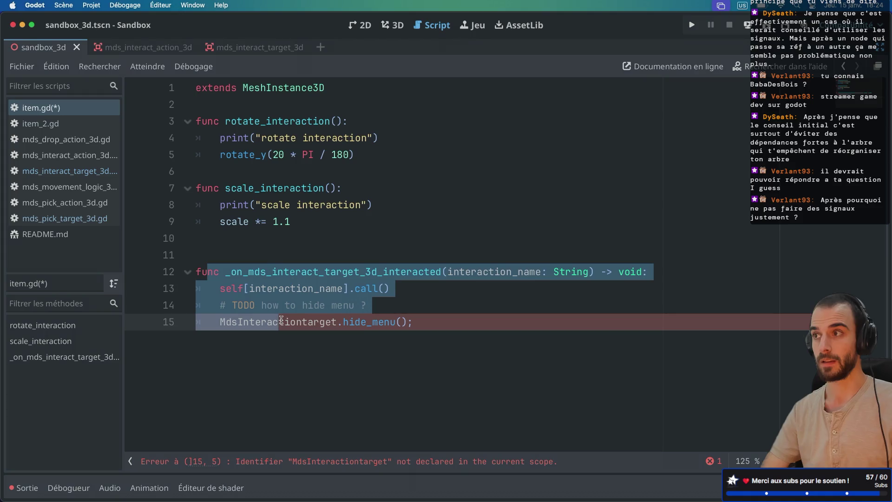
{"action": "left_click", "coordinate": [70, 171]}
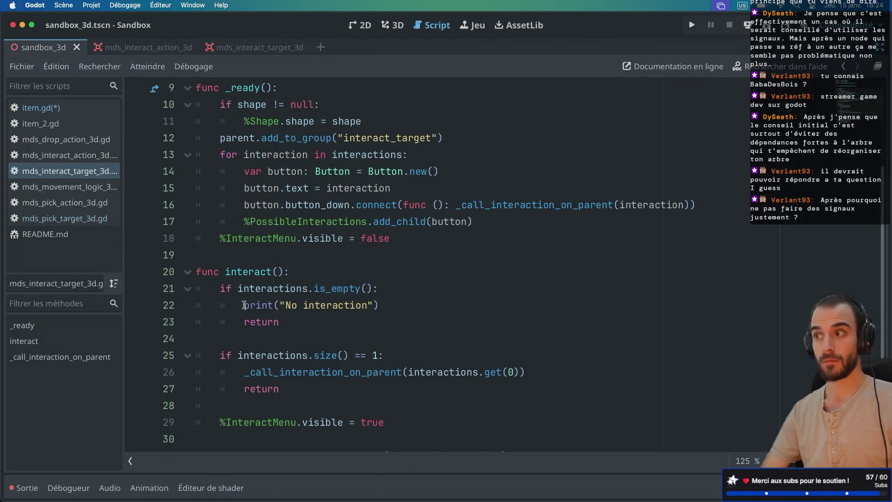
{"action": "scroll", "coordinate": [244, 305], "scroll_direction": "down", "scroll_amount": 3}
{"action": "left_click", "coordinate": [221, 447]}
{"action": "key", "text": "shift+Up"}
{"action": "key", "text": "shift+Up"}
{"action": "key", "text": "shift+Up"}
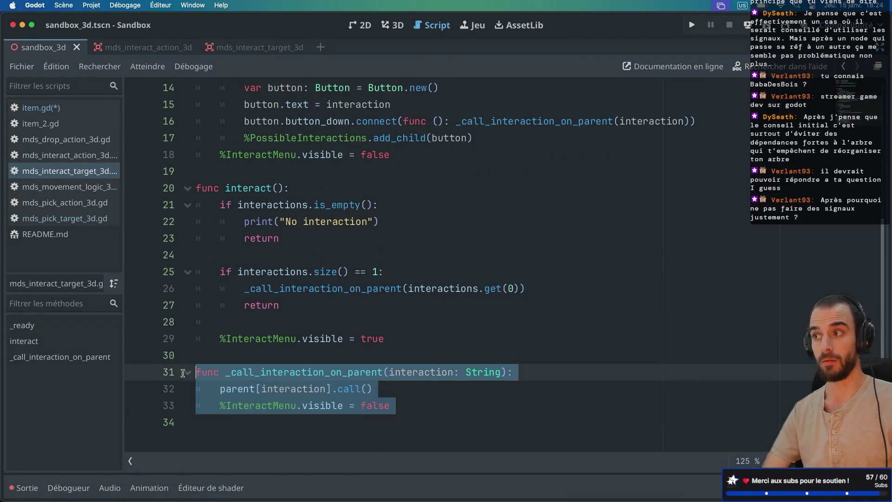
{"action": "left_click", "coordinate": [223, 432]}
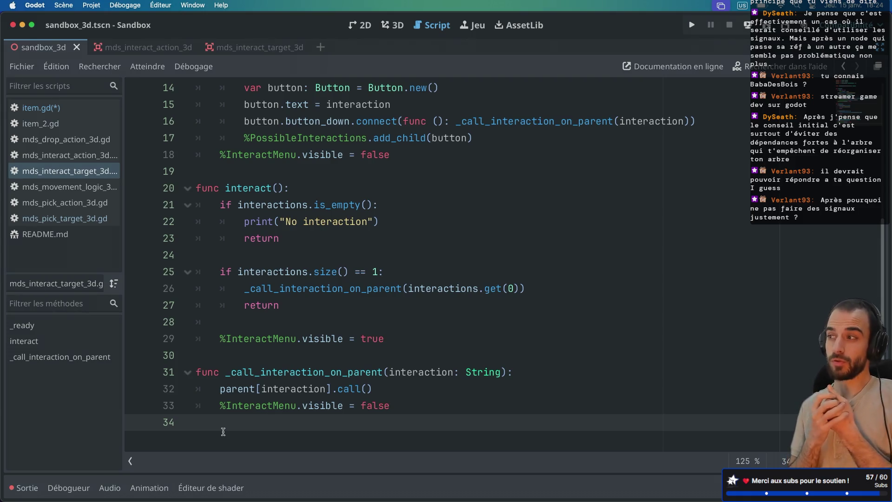
{"action": "key", "text": "super+shift+f"}
{"action": "key", "text": "Escape"}
{"action": "key", "text": "ctrl+super+d"}
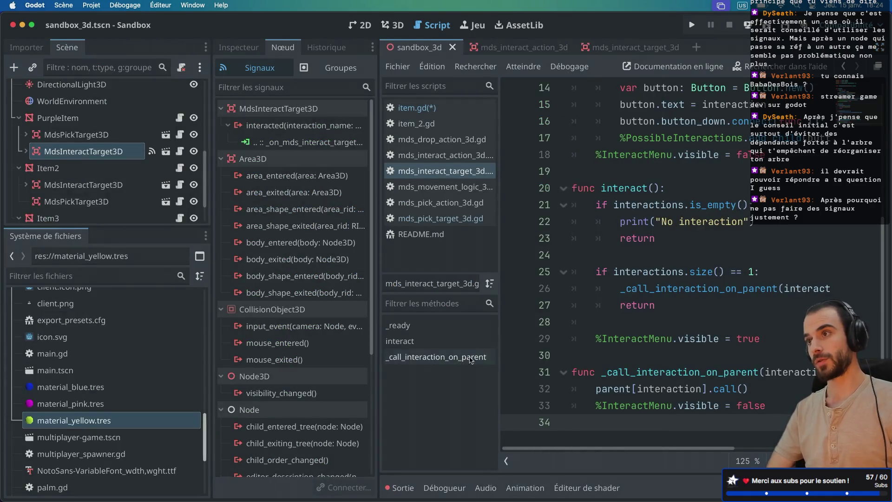
{"action": "left_click", "coordinate": [180, 117]}
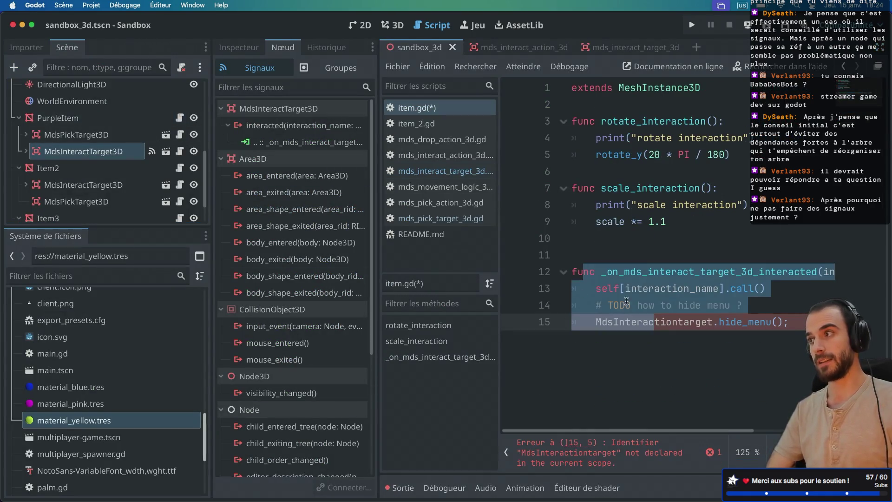
{"action": "left_click", "coordinate": [666, 312]}
{"action": "key", "text": "ctrl+super+d"}
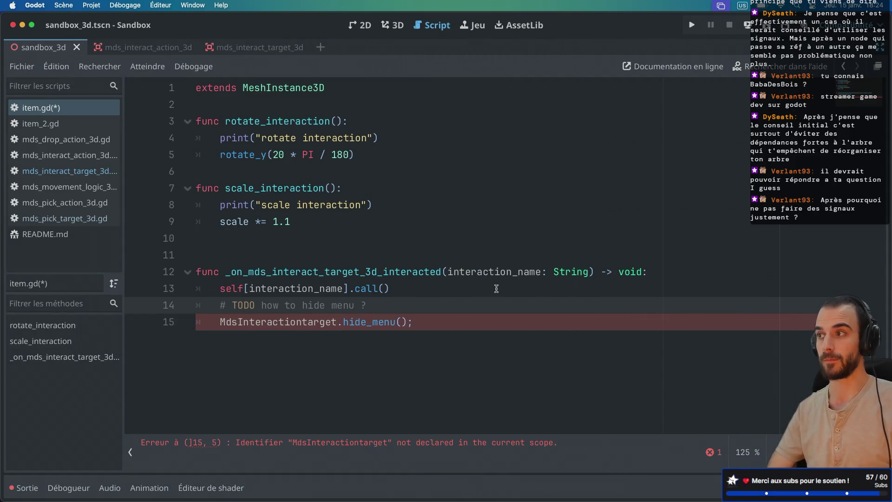
{"action": "left_click", "coordinate": [420, 285]}
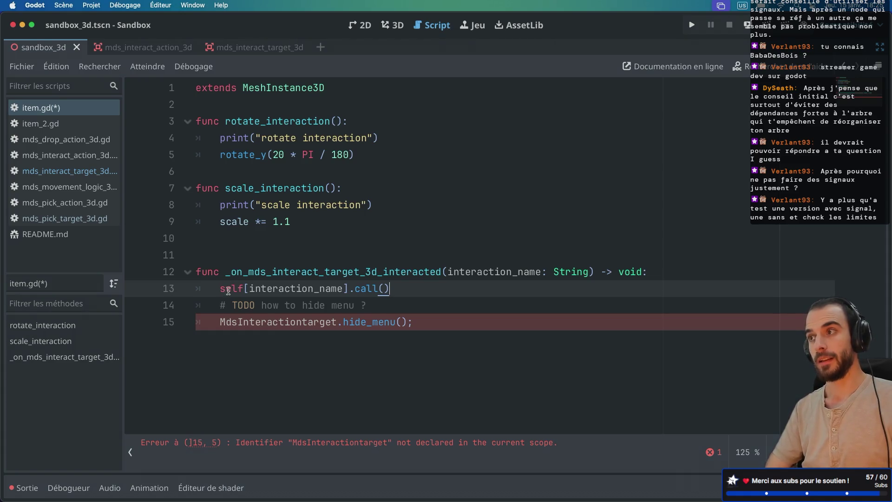
{"action": "left_click_drag", "start_coordinate": [210, 338], "coordinate": [187, 261]}
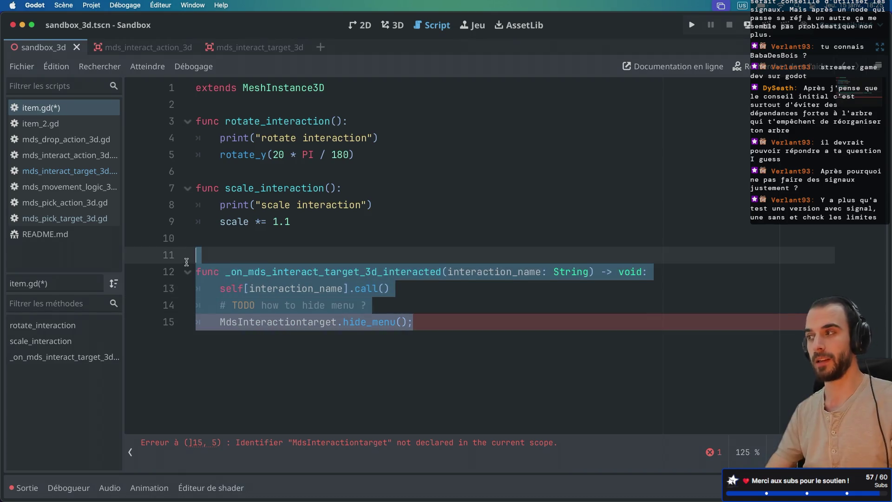
- Delete the selected handler and leftover empty line, save item.gd, then select rotate_interaction
{"action": "key", "text": "BackSpace"}
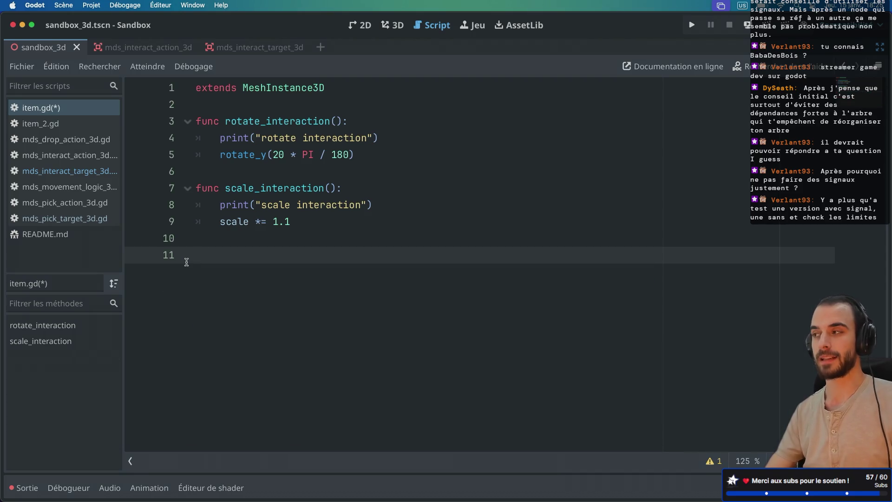
{"action": "key", "text": "BackSpace"}
{"action": "key", "text": "super+s"}
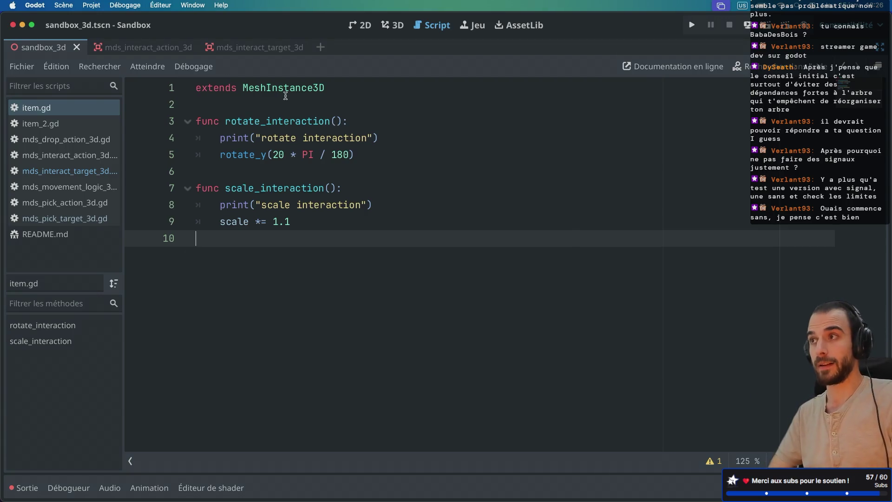
{"action": "double_click", "coordinate": [222, 120]}
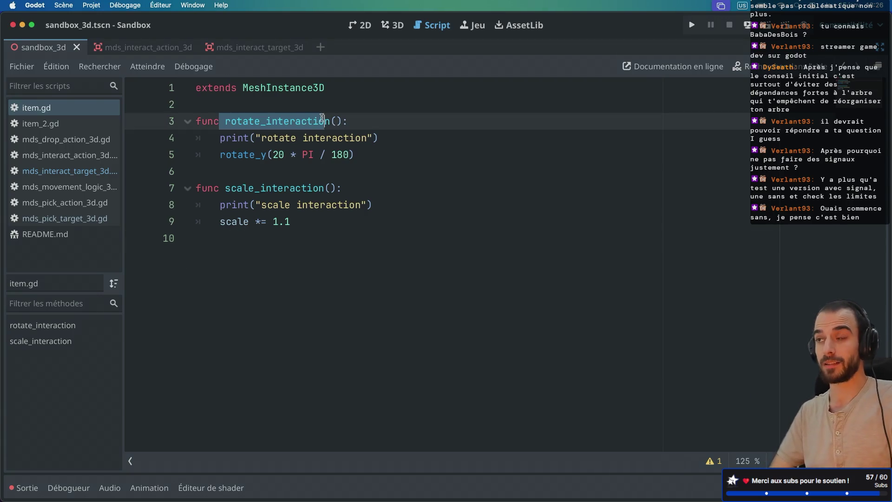
- Write a trial get_tree().get_nodes_in_group("coin") line inside rotate_interaction
{"action": "left_click", "coordinate": [370, 152]}
{"action": "key", "text": "Return"}
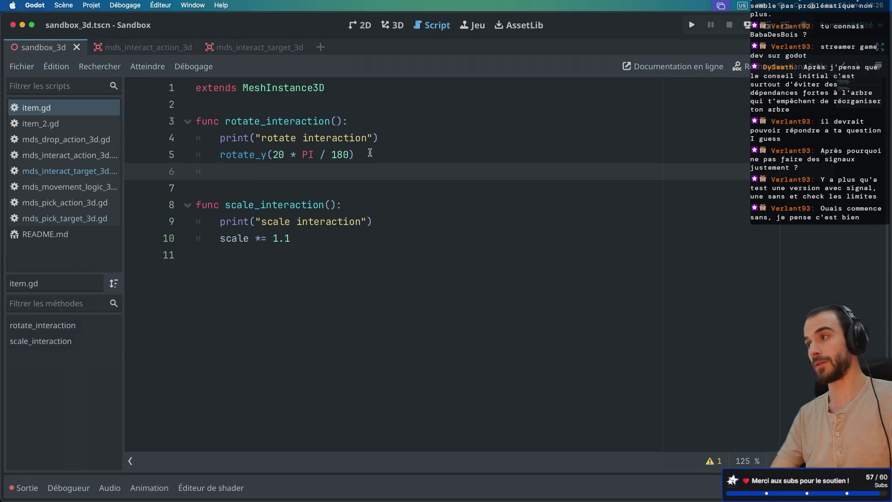
{"action": "type", "text": "get_t"}
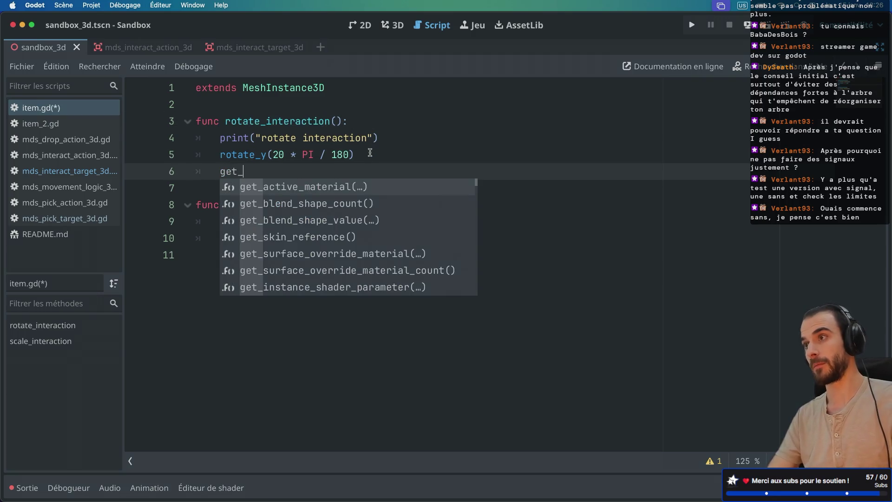
{"action": "key", "text": "Return"}
{"action": "type", "text": ".get"}
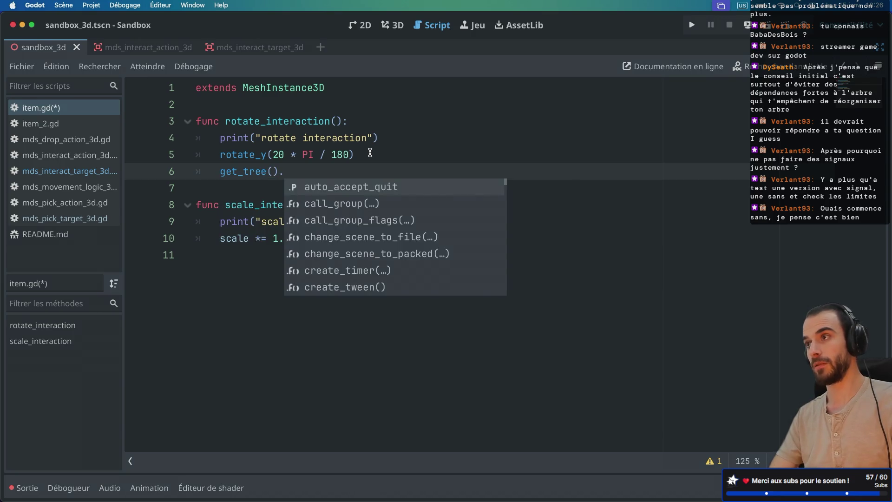
{"action": "type", "text": "group"}
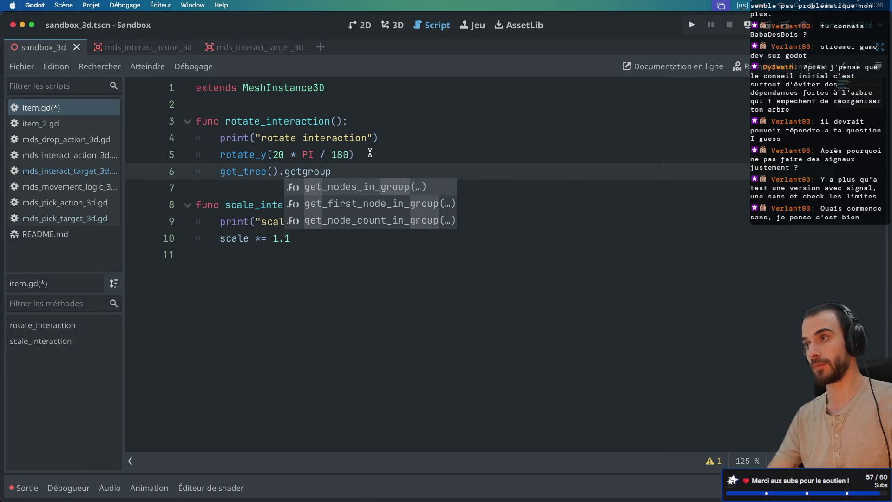
{"action": "key", "text": "Return"}
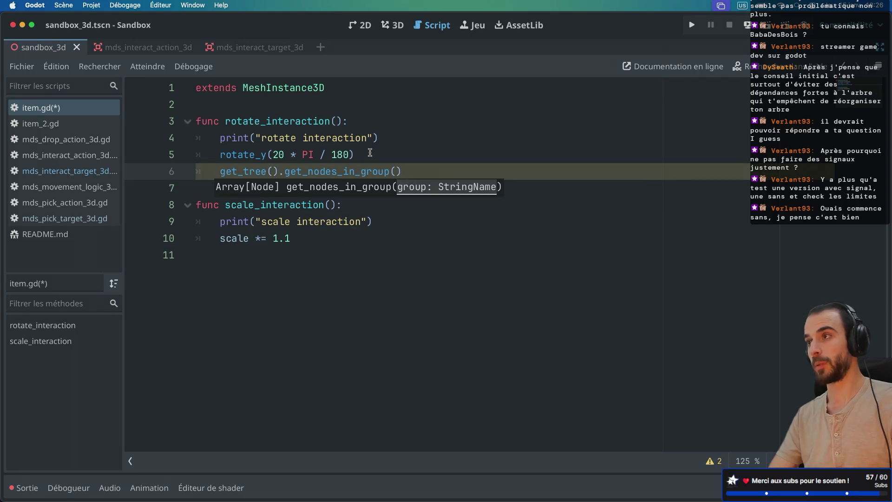
{"action": "type", "text": "\""}
{"action": "type", "text": "coin"}
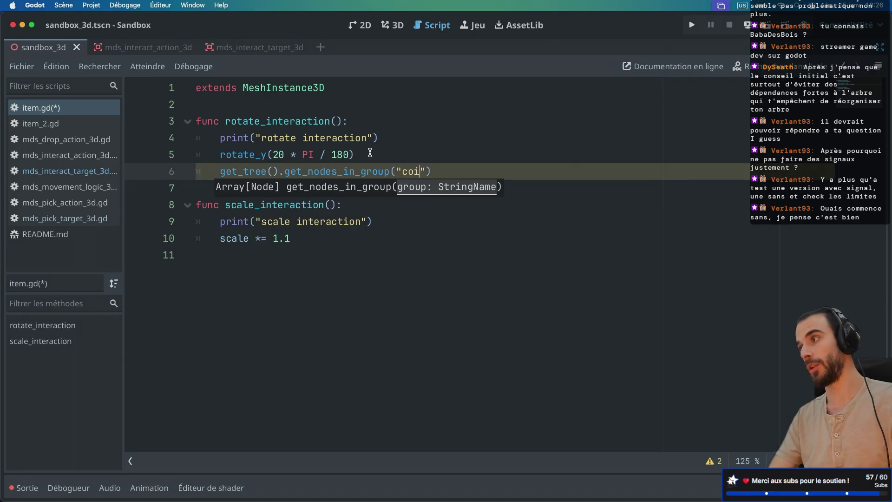
{"action": "key", "text": "End"}
{"action": "key", "text": "Return"}
{"action": "key", "text": "Up"}
{"action": "key", "text": "End"}
{"action": "type", "text": "."}
{"action": "type", "text": "que"}
{"action": "key", "text": "BackSpace"}
{"action": "key", "text": "BackSpace"}
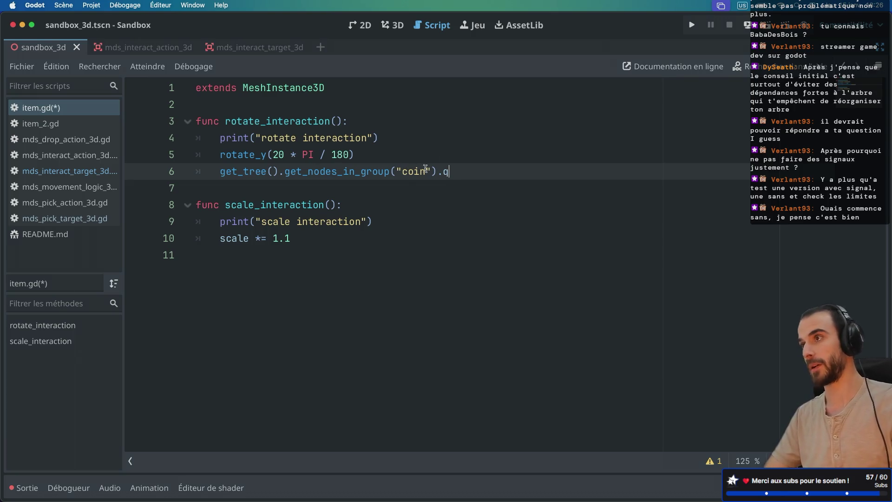
- Delete the trial line, save item.gd, and set a breakpoint on line 8
{"action": "left_click_drag", "start_coordinate": [466, 173], "coordinate": [461, 160]}
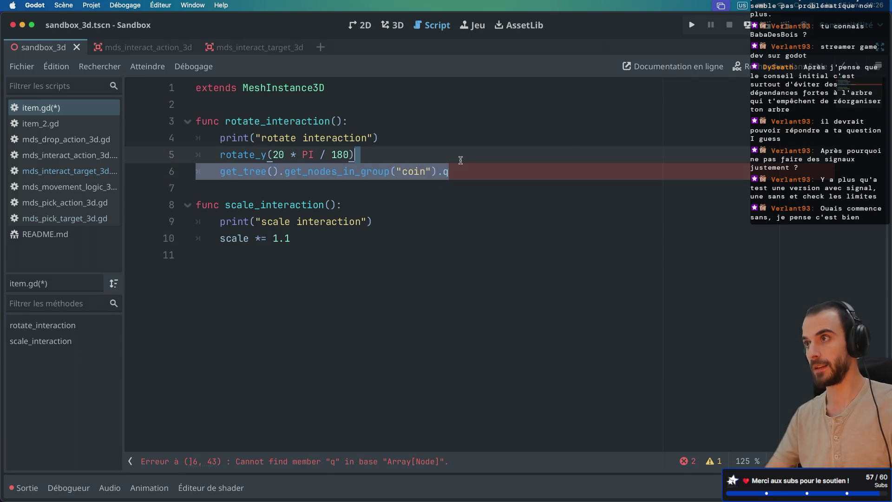
{"action": "key", "text": "BackSpace"}
{"action": "key", "text": "ctrl+s"}
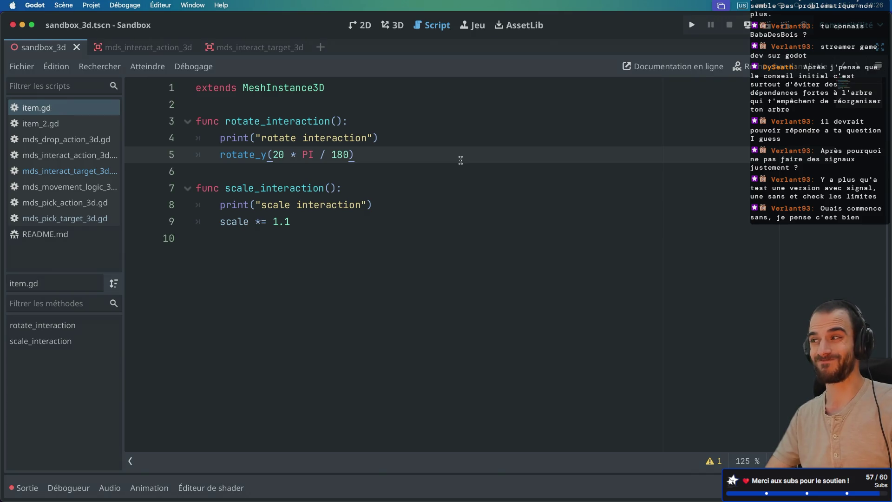
{"action": "key", "text": "F9"}
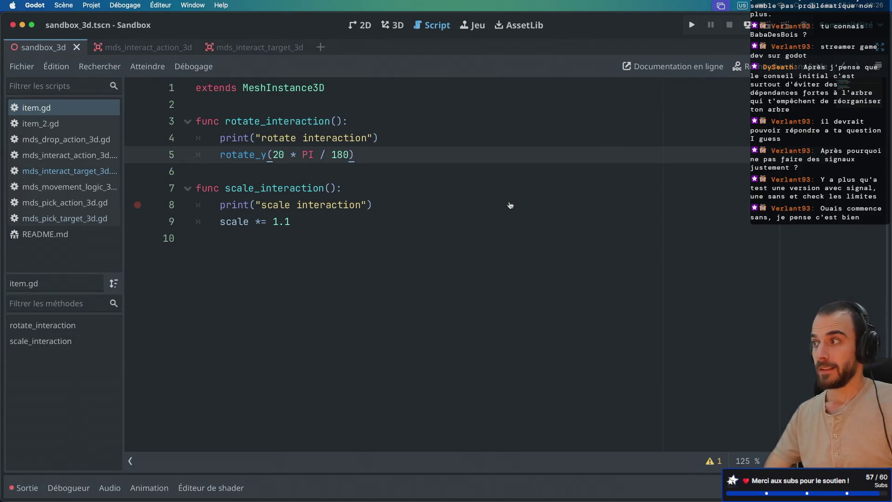
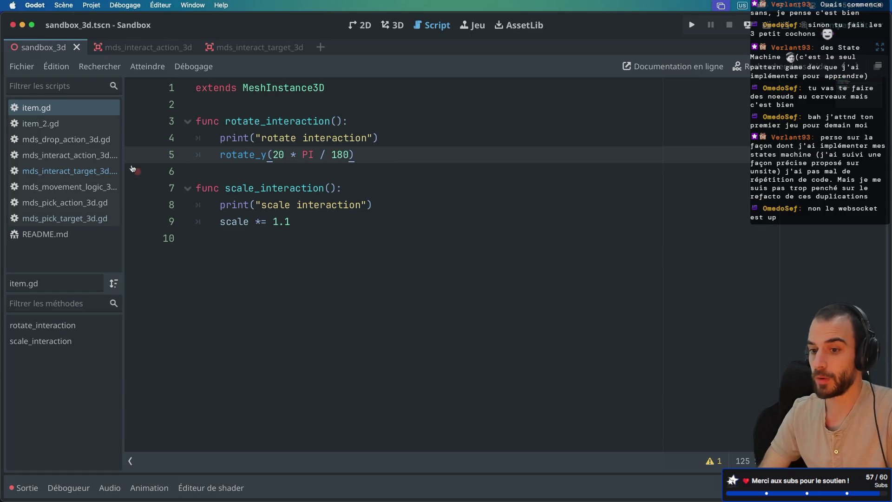
- Open mds_pick_action_3d.gd full-width and add a blank line after the pick_destination export
{"action": "left_click", "coordinate": [59, 204]}
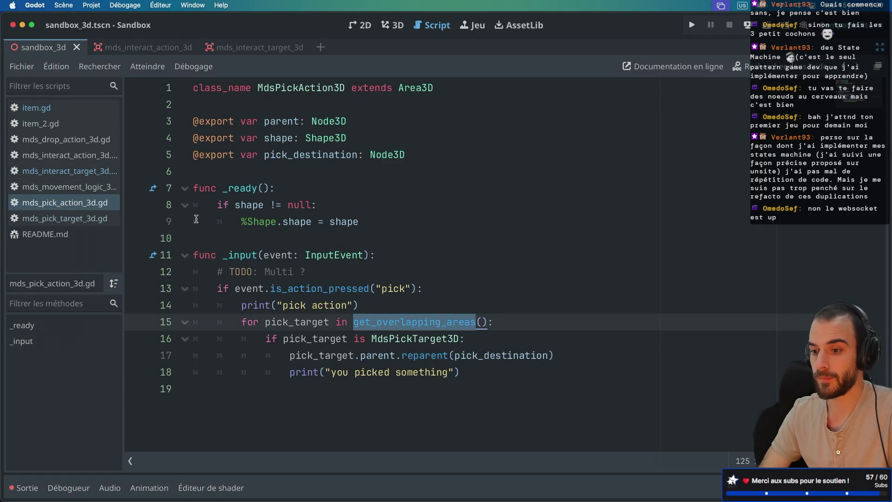
{"action": "key", "text": "ctrl+super+d"}
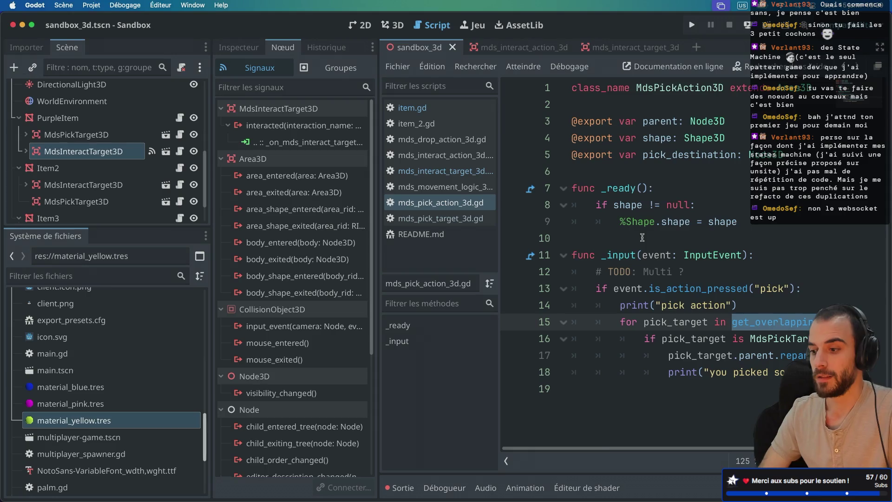
{"action": "key", "text": "ctrl+super+d"}
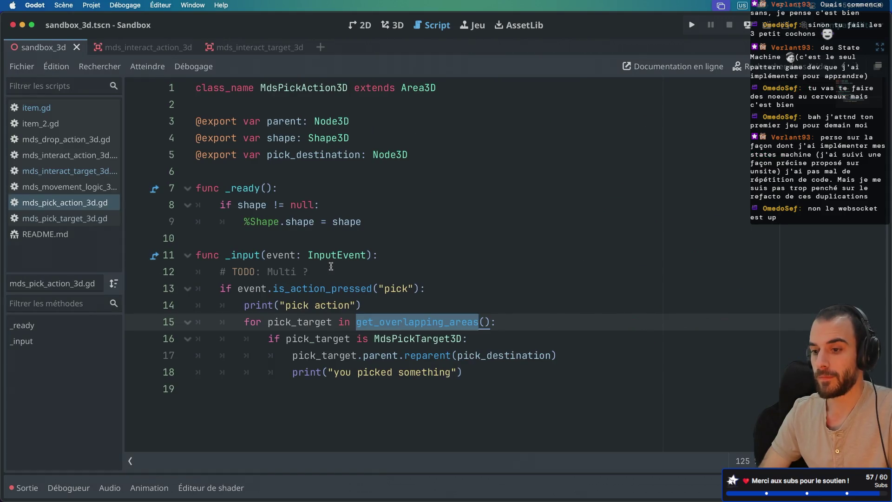
{"action": "key", "text": "ctrl+super+d"}
{"action": "key", "text": "ctrl+super+d"}
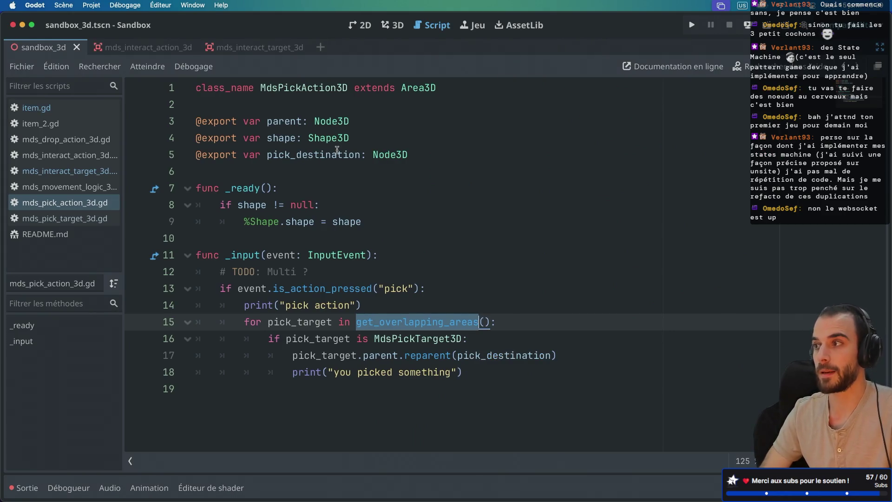
{"action": "left_click", "coordinate": [437, 156]}
{"action": "key", "text": "Return"}
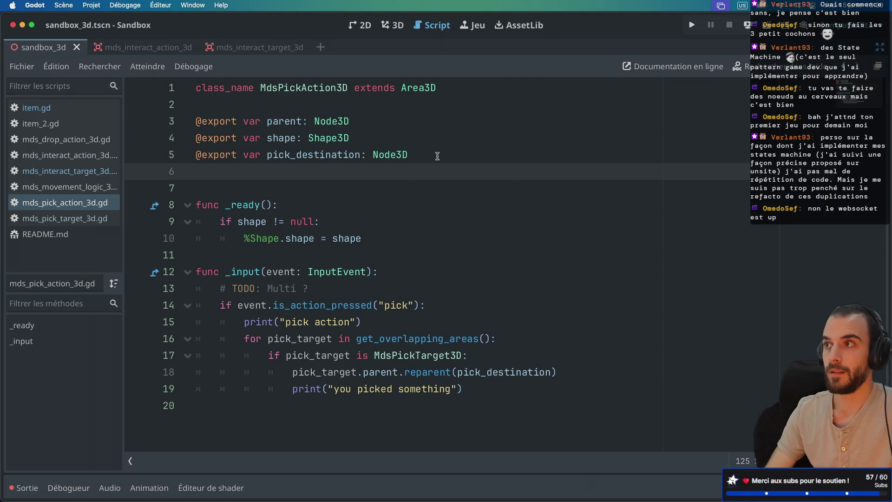
{"action": "type", "text": "@export var auto_"}
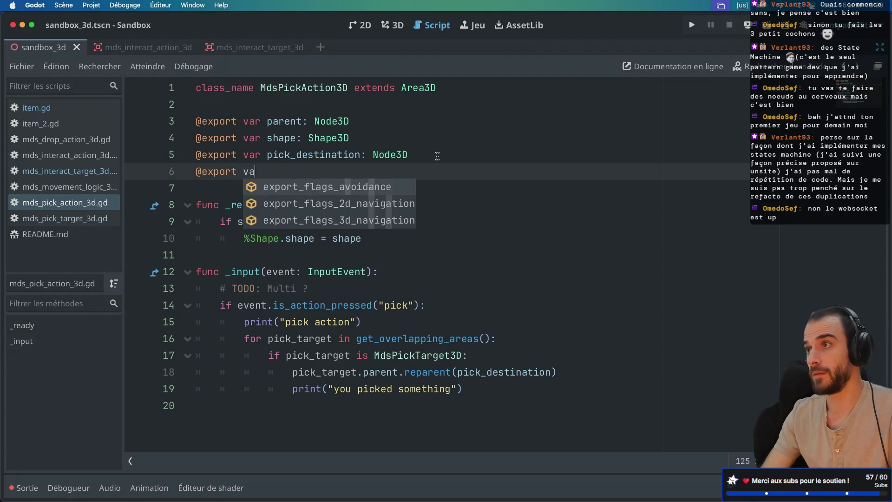
{"action": "type", "text": "pick: "}
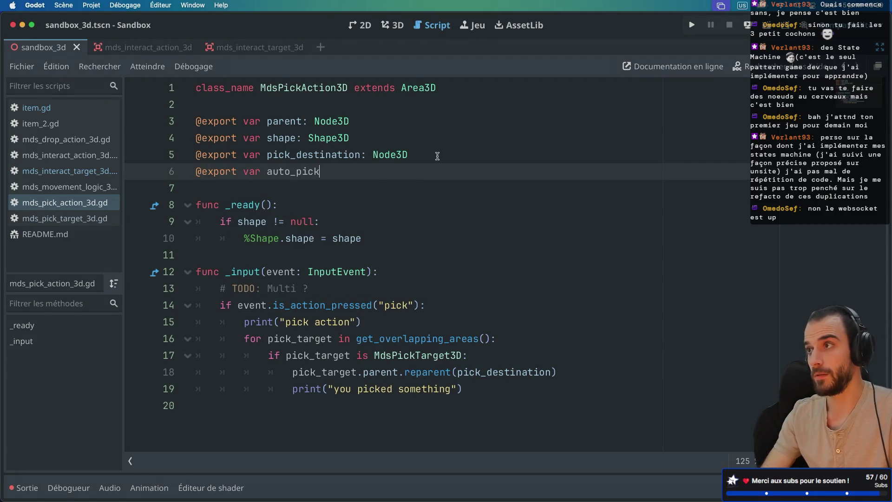
{"action": "type", "text": "bool"}
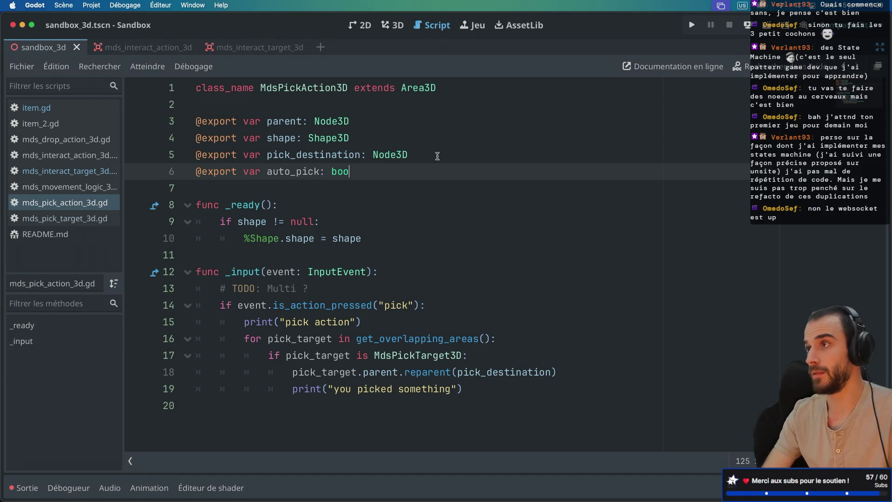
{"action": "type", "text": " = false"}
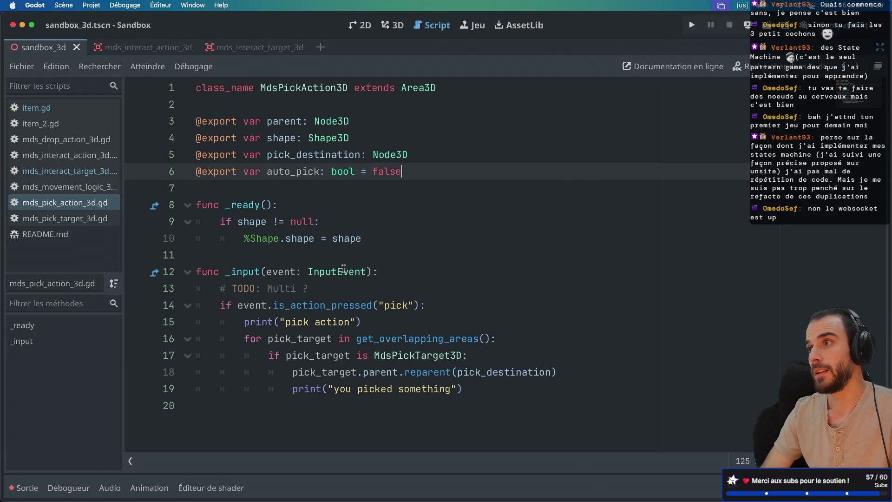
{"action": "left_click", "coordinate": [253, 406]}
{"action": "key", "text": "Return"}
{"action": "type", "text": "func"}
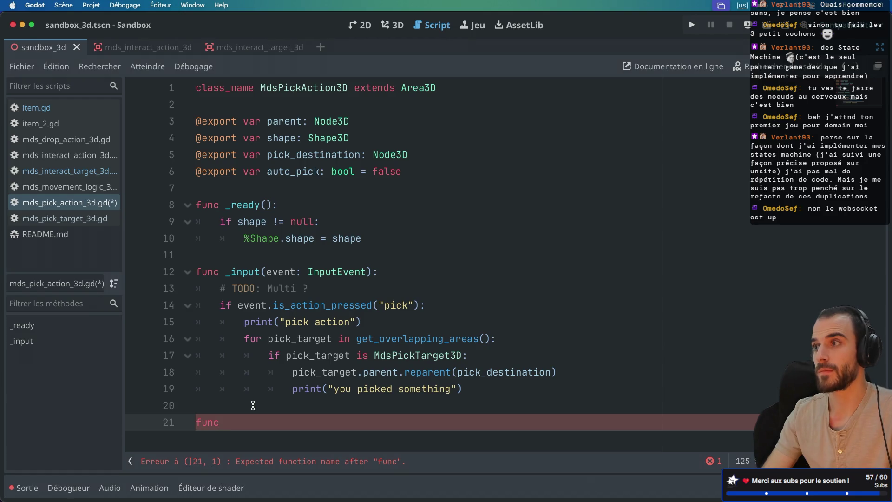
- Complete the new function as _physics_process(delta) via autocomplete and save the script
{"action": "type", "text": "_get"}
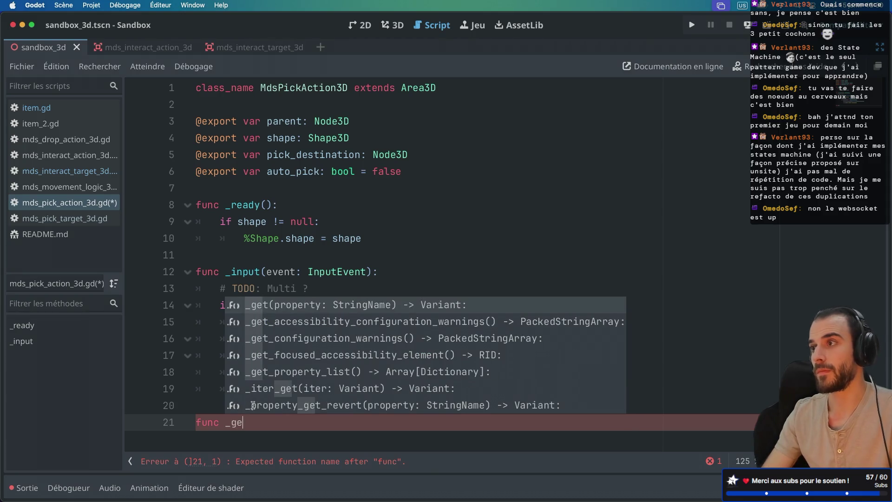
{"action": "key", "text": "BackSpace"}
{"action": "key", "text": "BackSpace"}
{"action": "key", "text": "BackSpace"}
{"action": "type", "text": "ph"}
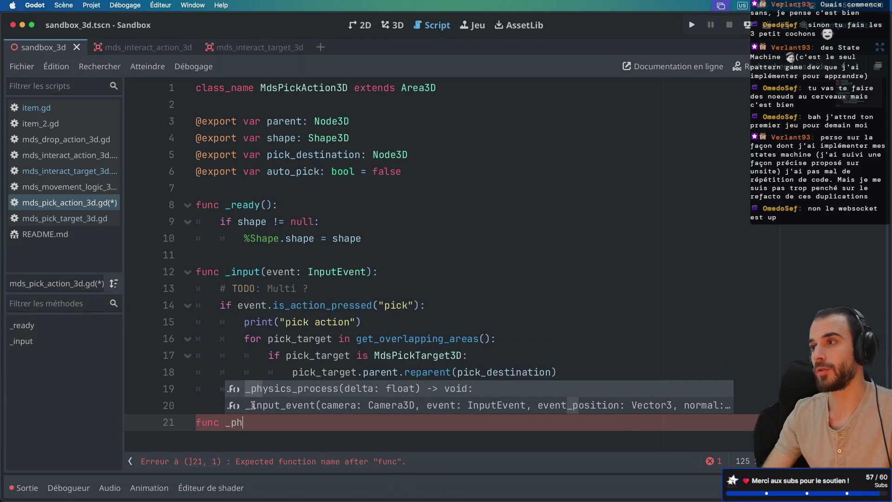
{"action": "key", "text": "Return"}
{"action": "key", "text": "super+s"}
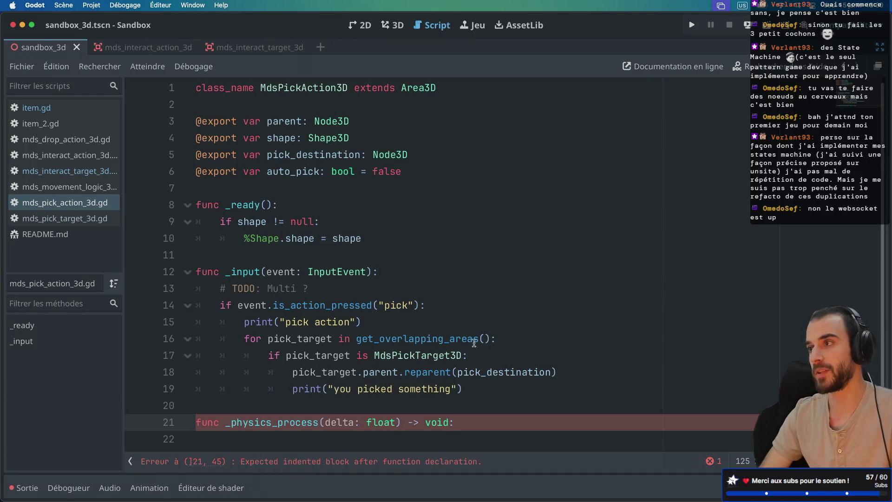
- Copy the overlapping-targets pick loop from _input into _physics_process
{"action": "left_click_drag", "start_coordinate": [483, 386], "coordinate": [481, 324]}
{"action": "key", "text": "super+c"}
{"action": "left_click", "coordinate": [458, 424]}
{"action": "key", "text": "Return"}
{"action": "key", "text": "super+v"}
- Add an 'if auto_pick == false: return' guard at the top of _physics_process
{"action": "left_click", "coordinate": [262, 371]}
{"action": "type", "text": "if au"}
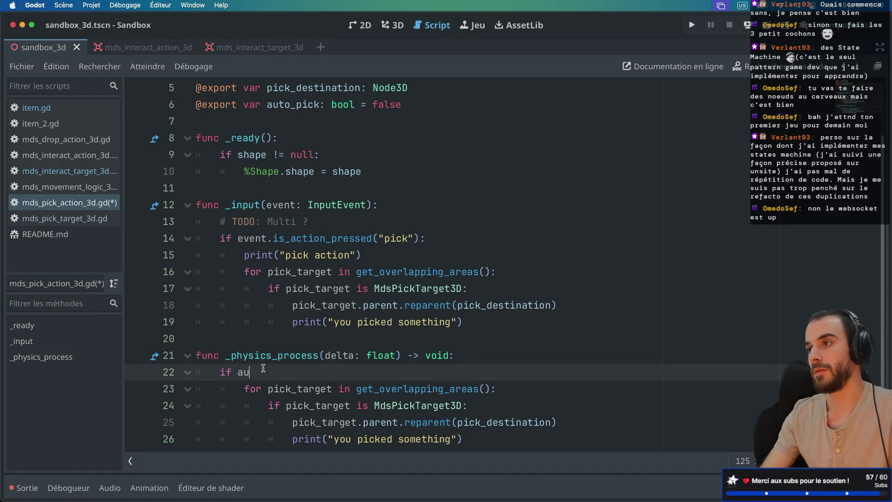
{"action": "key", "text": "Return"}
{"action": "type", "text": "== false"}
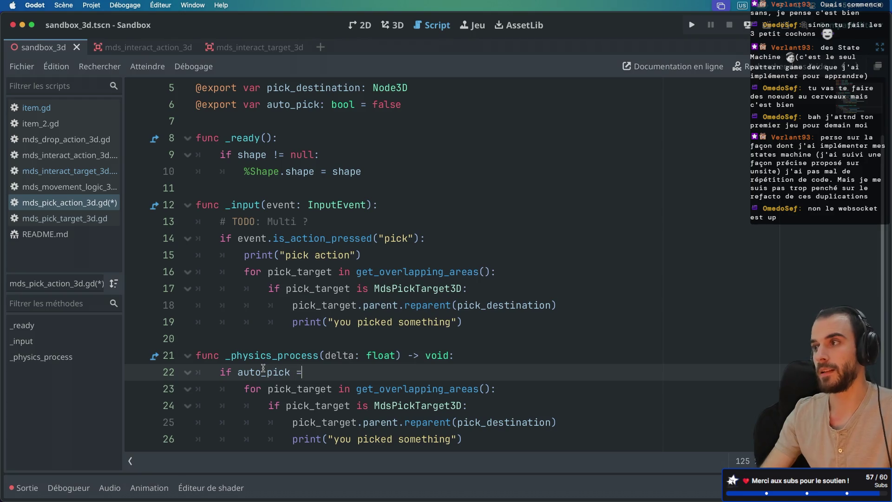
{"action": "type", "text": ":"}
{"action": "key", "text": "Return"}
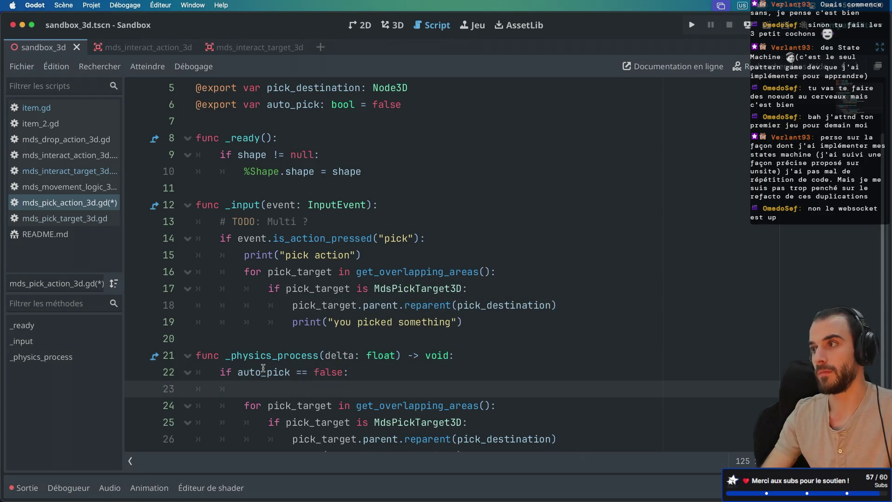
{"action": "type", "text": "return"}
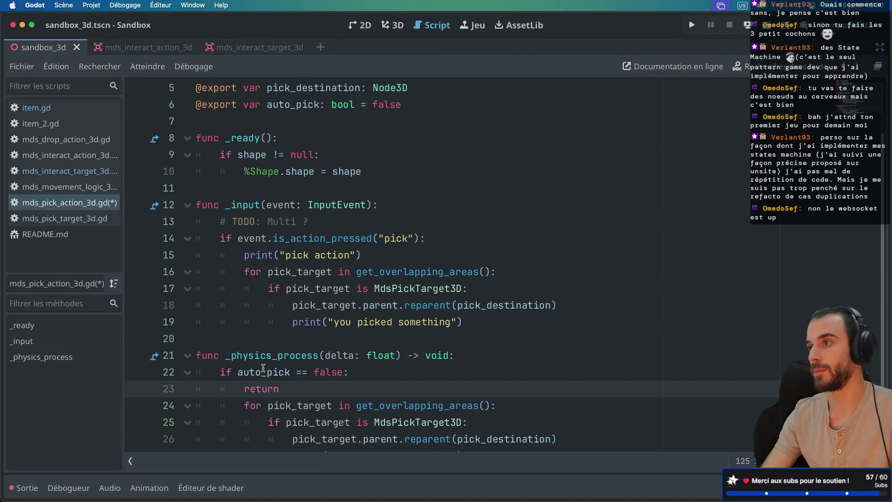
{"action": "key", "text": "Return"}
- Dedent the pasted pick loop one level, clear the blank line's indentation and save
{"action": "scroll", "coordinate": [242, 386], "scroll_direction": "down", "scroll_amount": 2}
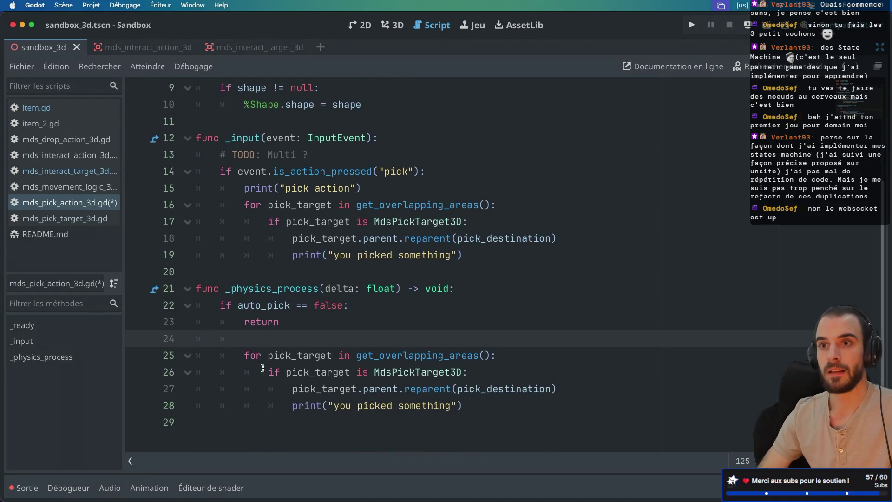
{"action": "left_click_drag", "start_coordinate": [292, 406], "coordinate": [242, 361]}
{"action": "key", "text": "shift+Tab"}
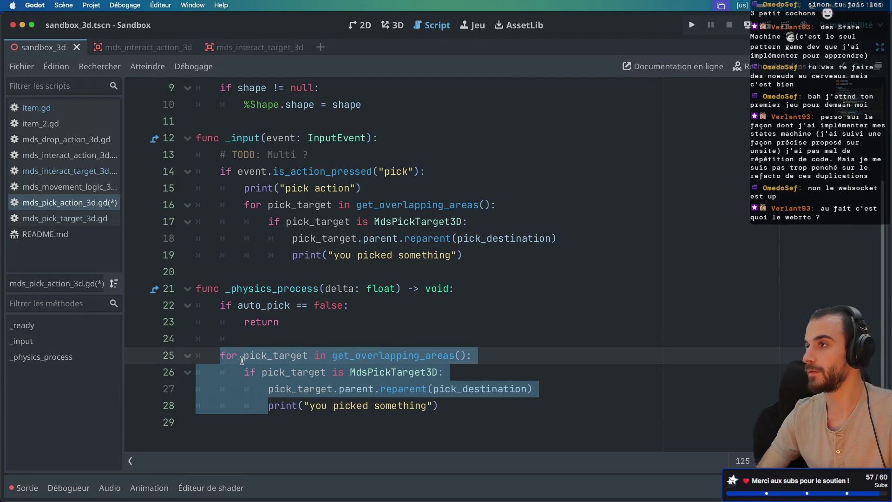
{"action": "left_click", "coordinate": [241, 343]}
{"action": "key", "text": "ctrl+s"}
{"action": "key", "text": "BackSpace"}
{"action": "key", "text": "BackSpace"}
{"action": "key", "text": "ctrl+s"}
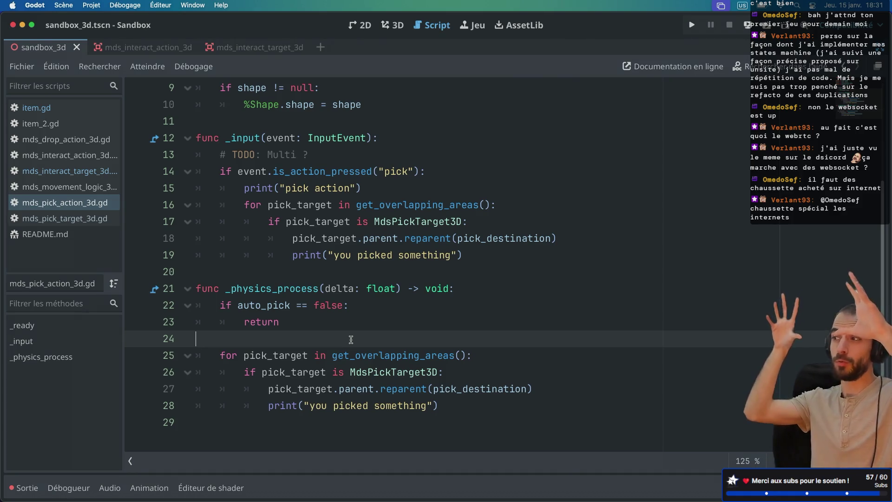
- Switch to the Safari window showing the GDScript reference's Lambda functions section
{"action": "key", "text": "ctrl+Right"}
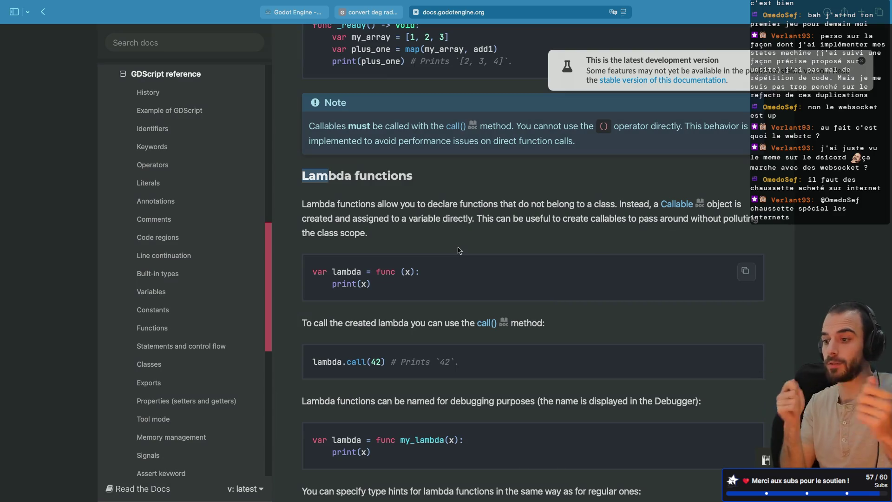
- Dismiss the docs banner and run a Google search for 'webrtc' in a new tab
{"action": "left_click", "coordinate": [862, 60]}
{"action": "left_click", "coordinate": [860, 13]}
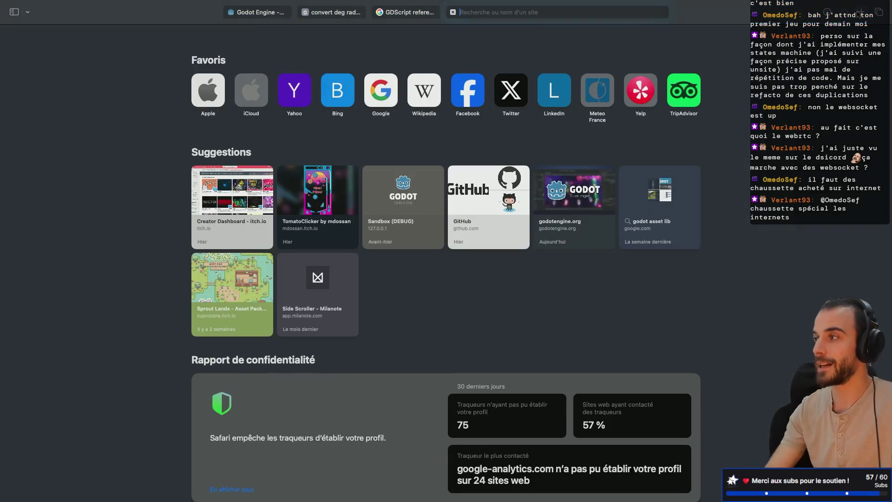
{"action": "type", "text": "webr"}
{"action": "key", "text": "Return"}
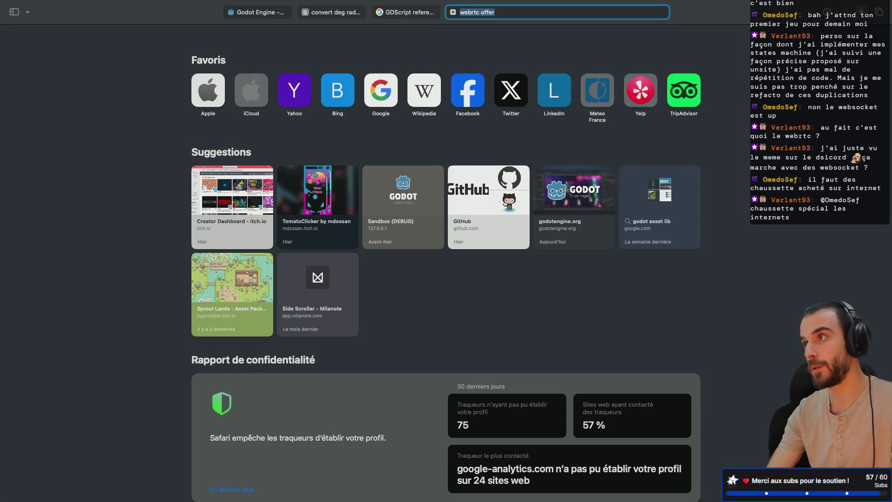
{"action": "left_click", "coordinate": [171, 47]}
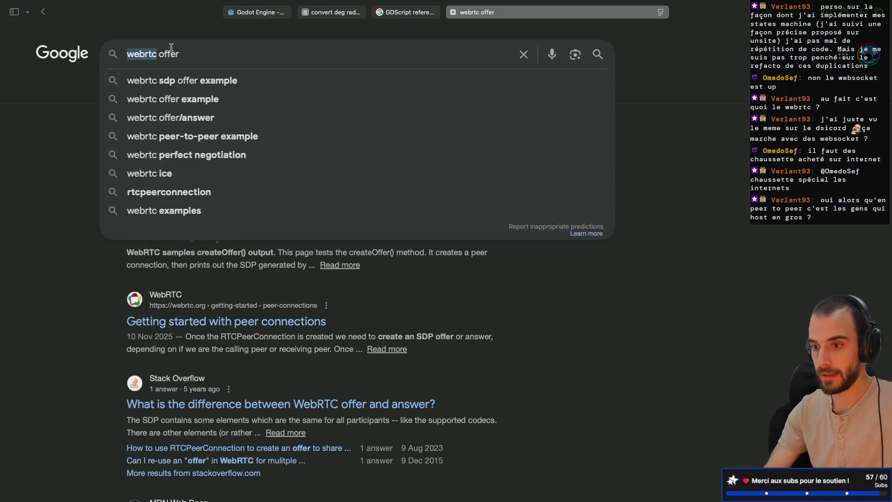
{"action": "double_click", "coordinate": [168, 54]}
{"action": "key", "text": "BackSpace"}
{"action": "key", "text": "BackSpace"}
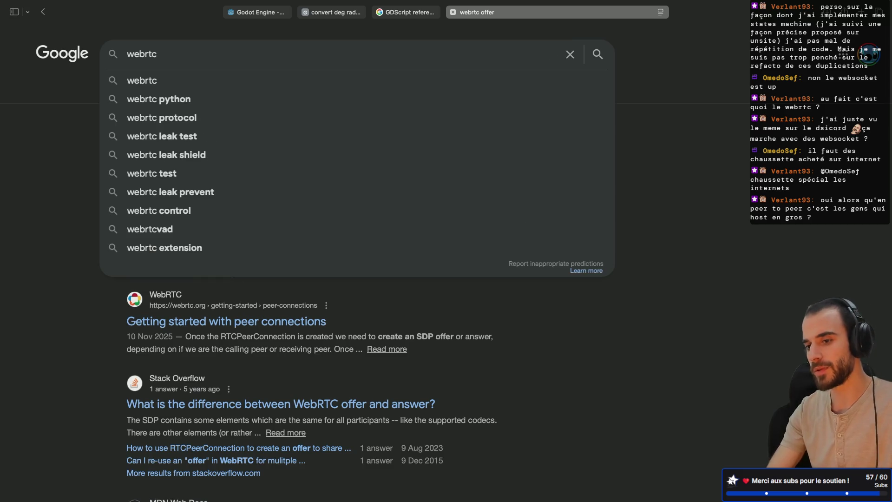
{"action": "key", "text": "Return"}
- Show image results and open the Apizee WebSockets vs WebRTC diagram
{"action": "left_click", "coordinate": [208, 92]}
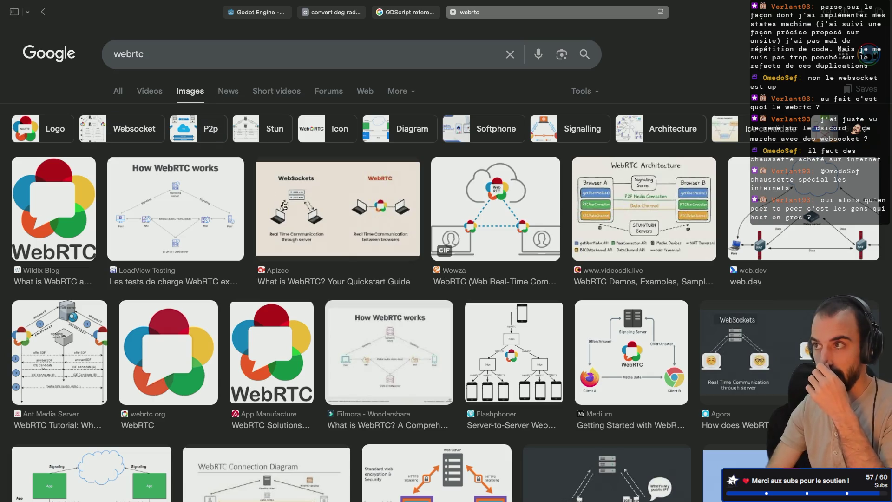
{"action": "left_click", "coordinate": [284, 206]}
{"action": "scroll", "coordinate": [722, 290], "scroll_direction": "up", "scroll_amount": 5}
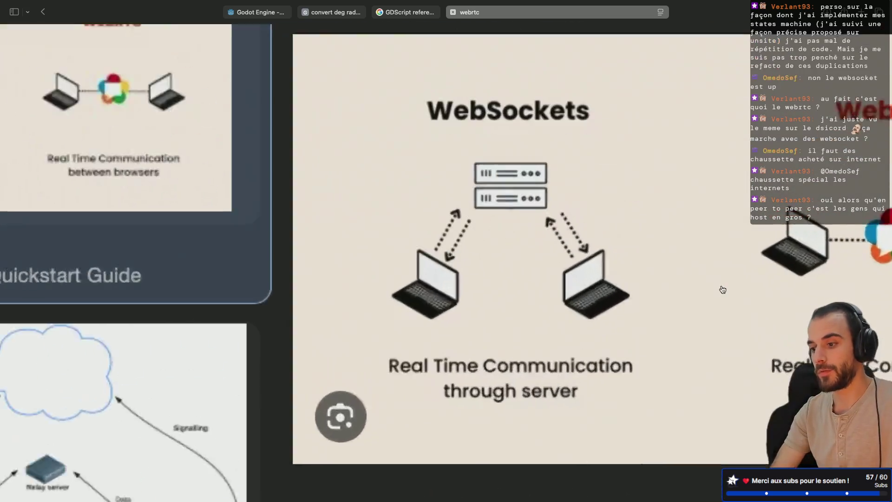
{"action": "scroll", "coordinate": [723, 290], "scroll_direction": "up", "scroll_amount": 2}
{"action": "scroll", "coordinate": [723, 289], "scroll_direction": "right", "scroll_amount": 8}
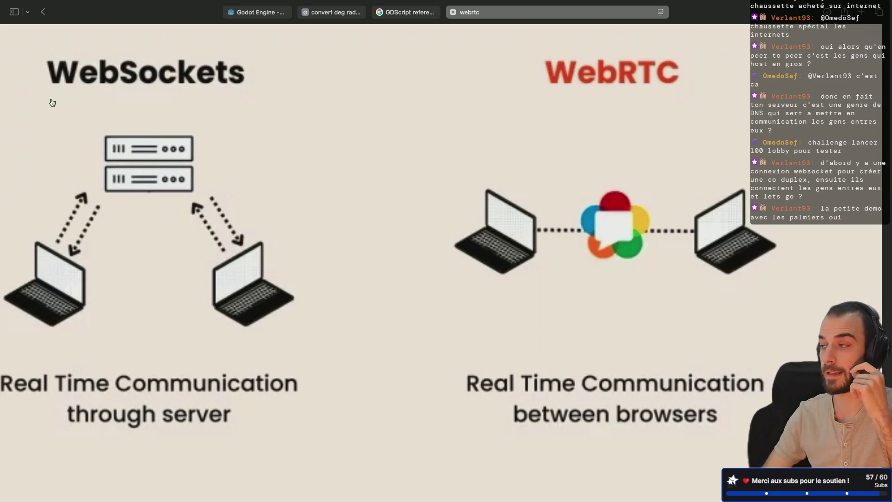
{"action": "left_click", "coordinate": [12, 101]}
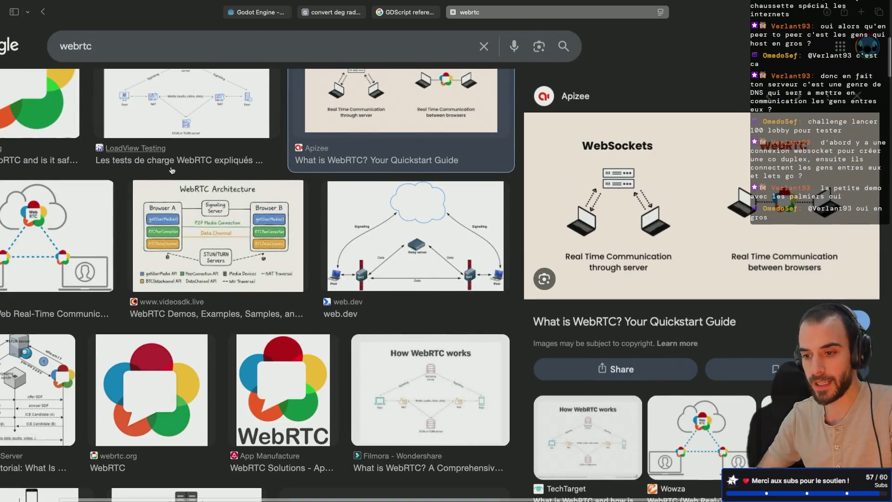
- Browse the webrtc images, then extend the search to 'webrtc handshake'
{"action": "scroll", "coordinate": [172, 170], "scroll_direction": "down", "scroll_amount": 3}
{"action": "scroll", "coordinate": [172, 170], "scroll_direction": "down", "scroll_amount": 4}
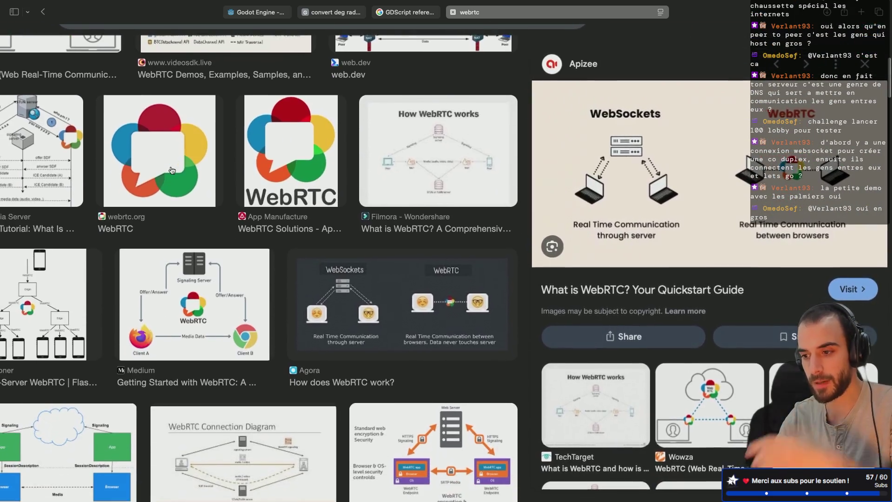
{"action": "scroll", "coordinate": [171, 169], "scroll_direction": "down", "scroll_amount": 10}
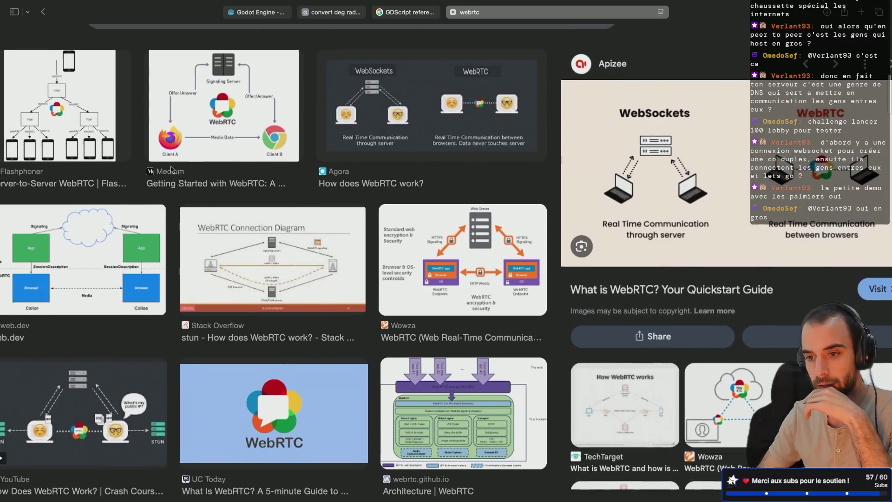
{"action": "scroll", "coordinate": [172, 170], "scroll_direction": "down", "scroll_amount": 8}
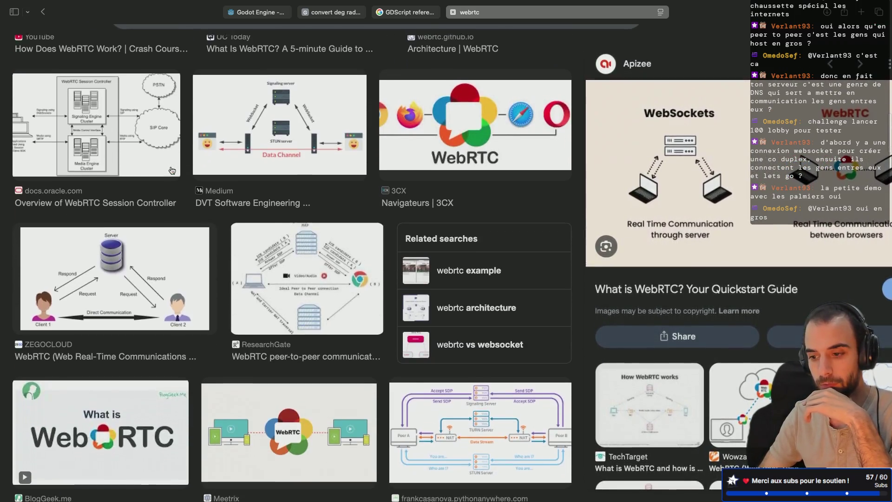
{"action": "scroll", "coordinate": [172, 170], "scroll_direction": "down", "scroll_amount": 10}
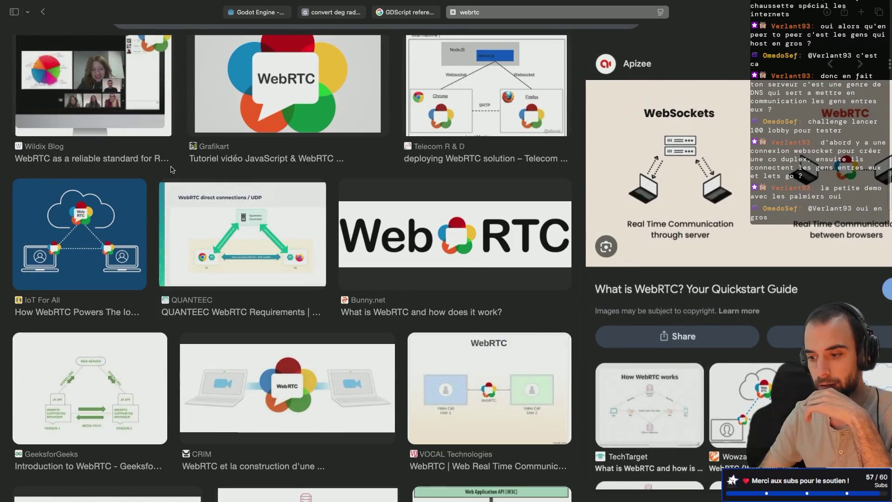
{"action": "scroll", "coordinate": [172, 169], "scroll_direction": "down", "scroll_amount": 7}
{"action": "key", "text": "slash"}
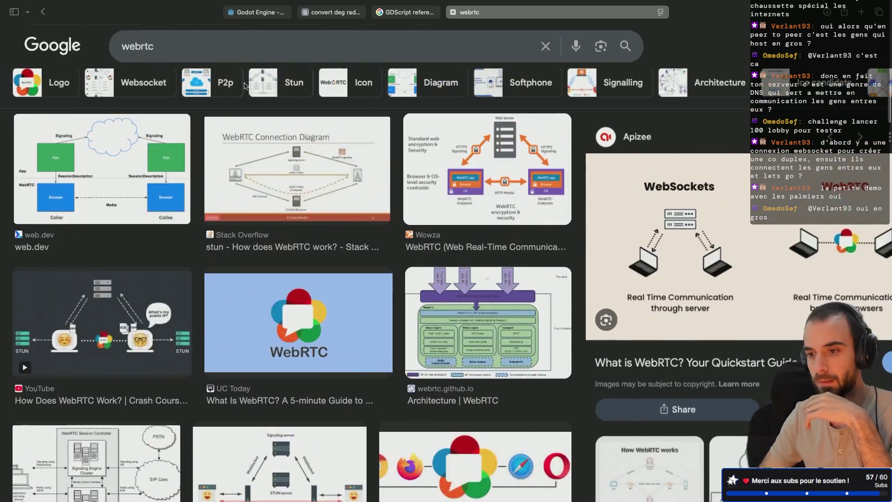
{"action": "type", "text": "handshake"}
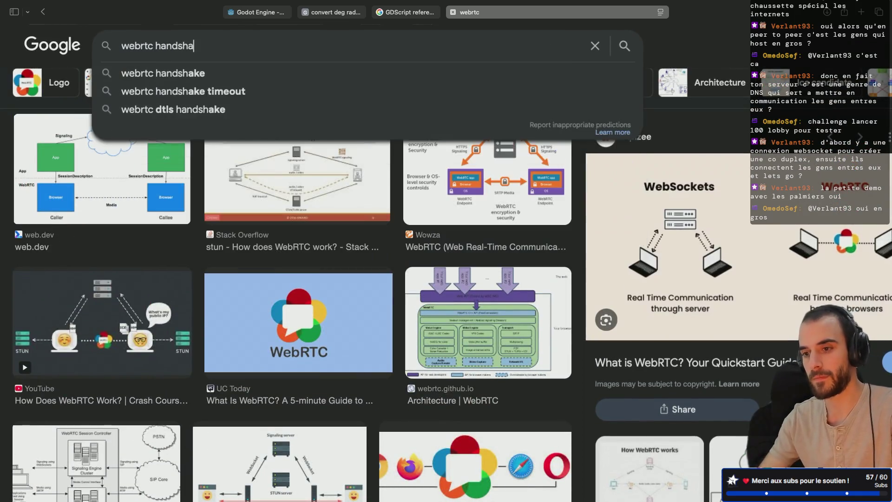
{"action": "key", "text": "Return"}
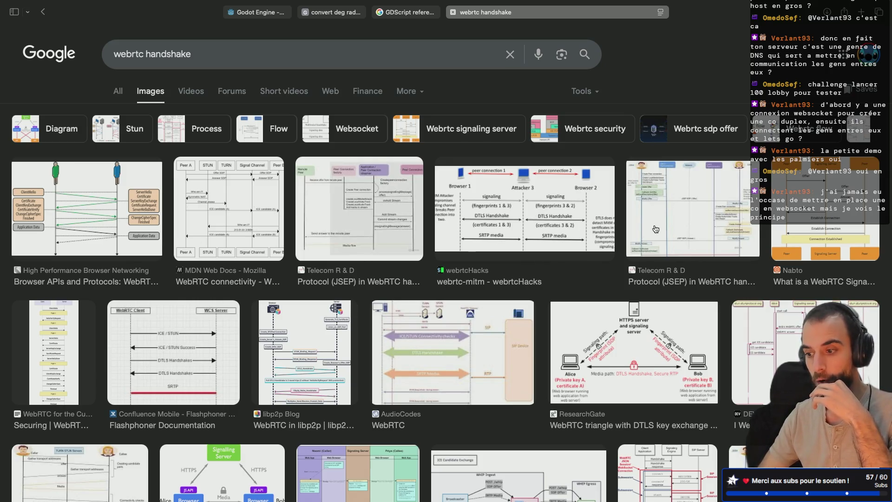
- Preview the Oracle WebRTC handshake diagram, then close the search tab
{"action": "scroll", "coordinate": [468, 304], "scroll_direction": "down", "scroll_amount": 2}
{"action": "scroll", "coordinate": [467, 304], "scroll_direction": "down", "scroll_amount": 4}
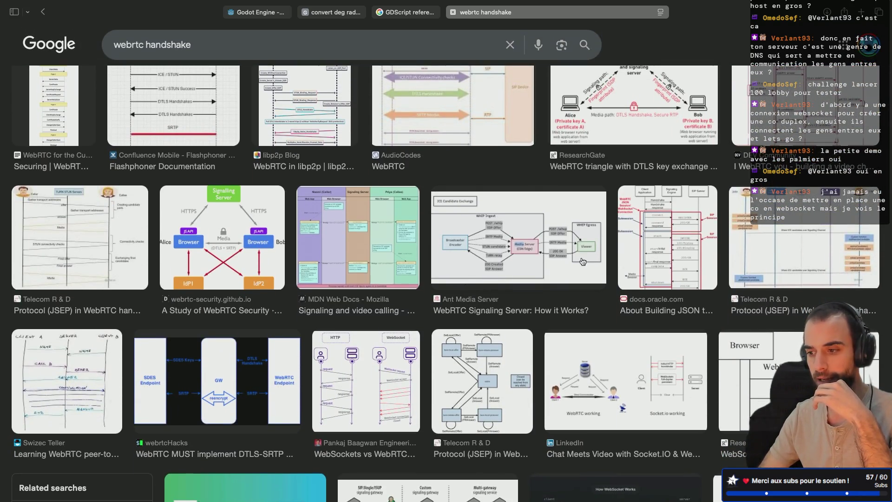
{"action": "left_click", "coordinate": [655, 253]}
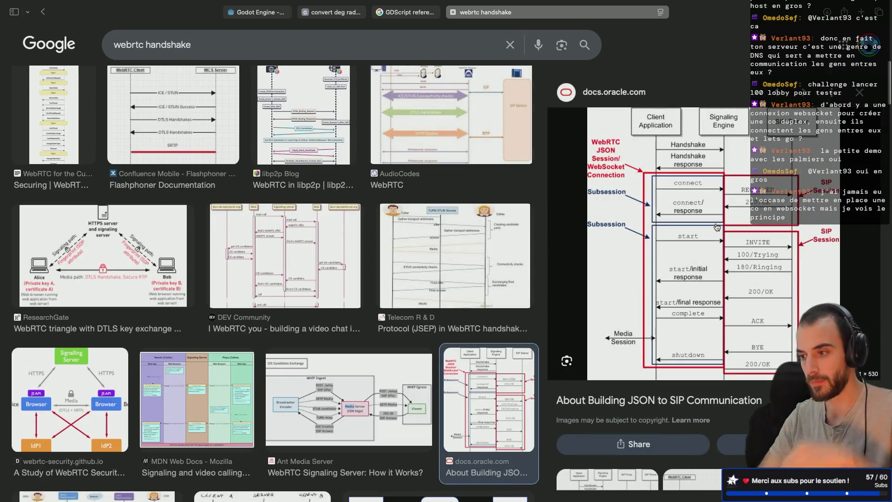
{"action": "scroll", "coordinate": [717, 227], "scroll_direction": "up", "scroll_amount": 5}
{"action": "scroll", "coordinate": [717, 227], "scroll_direction": "down", "scroll_amount": 5}
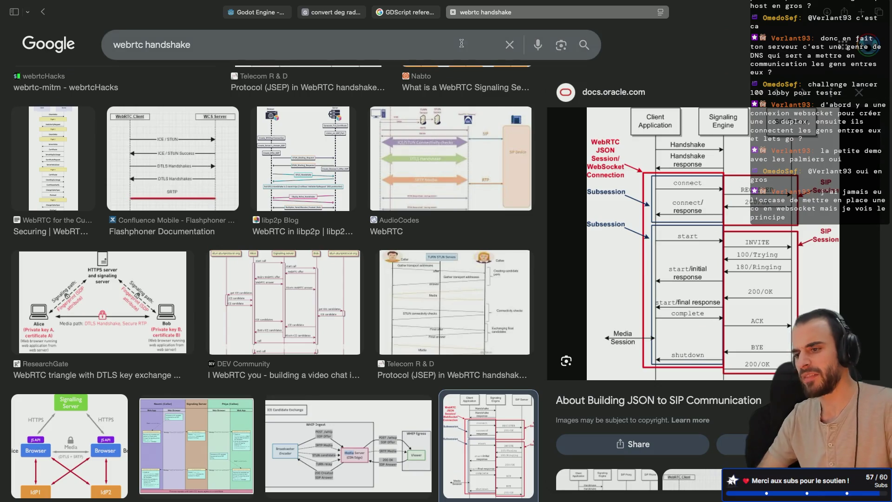
{"action": "left_click", "coordinate": [453, 12]}
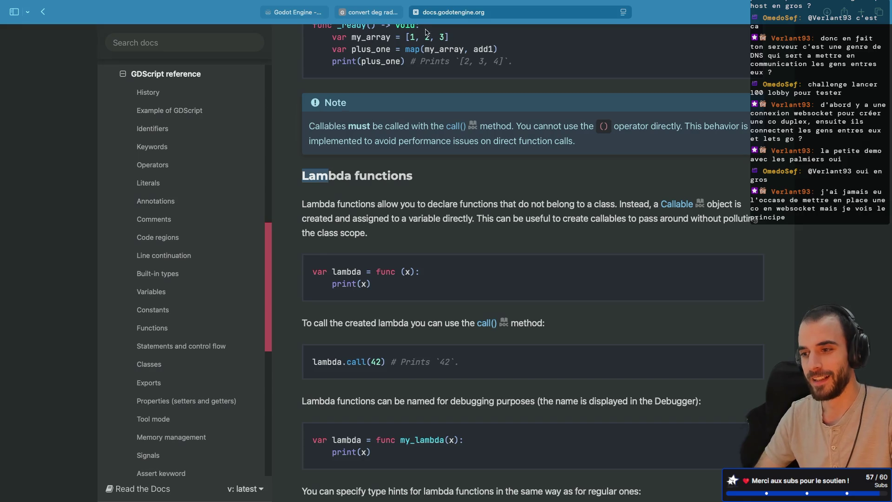
- Close the GDScript reference tab and return to mds_pick_action_3d.gd in Godot
{"action": "left_click", "coordinate": [418, 16]}
{"action": "key", "text": "super+Tab"}
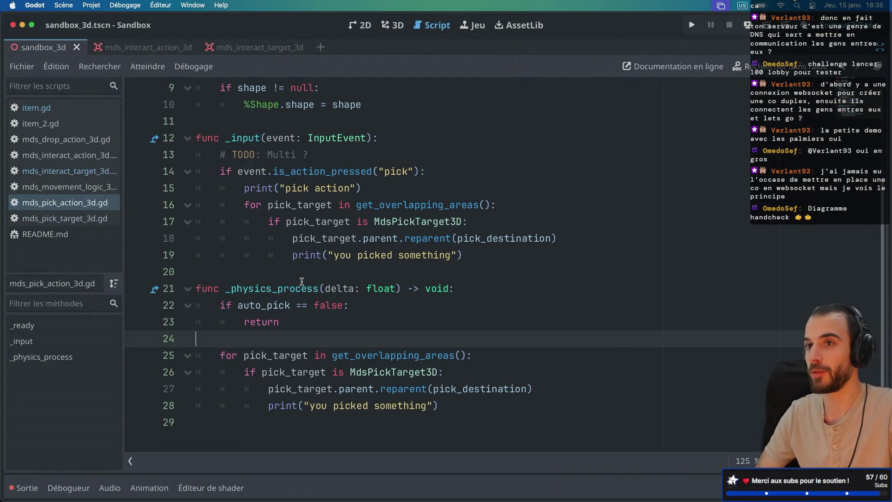
- Exit distraction-free mode so the Scene, Node signals and FileSystem docks reappear
{"action": "mouse_move", "coordinate": [302, 282]}
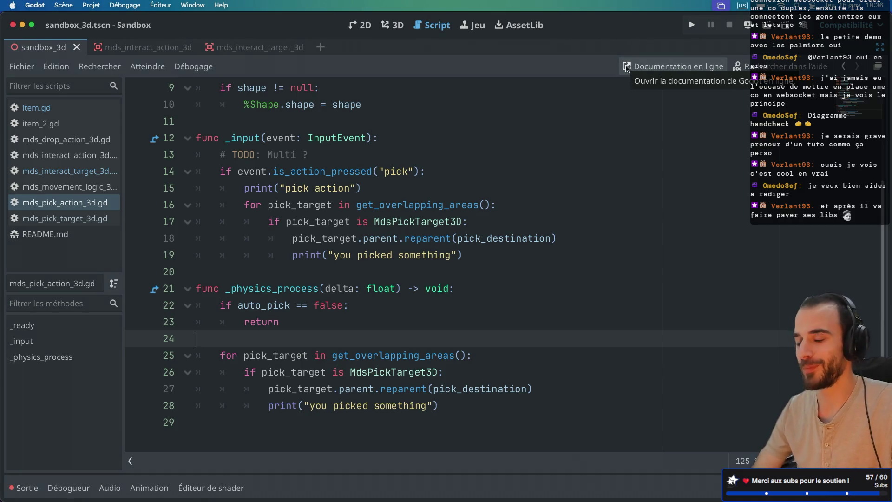
{"action": "key", "text": "ctrl+super+d"}
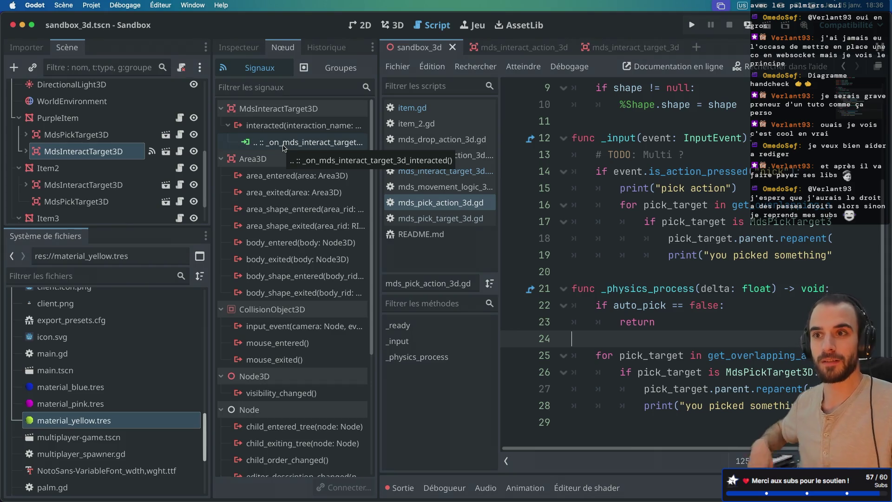
- Undo the stray 'd' typed on line 24 and re-enter distraction-free mode
{"action": "type", "text": "d"}
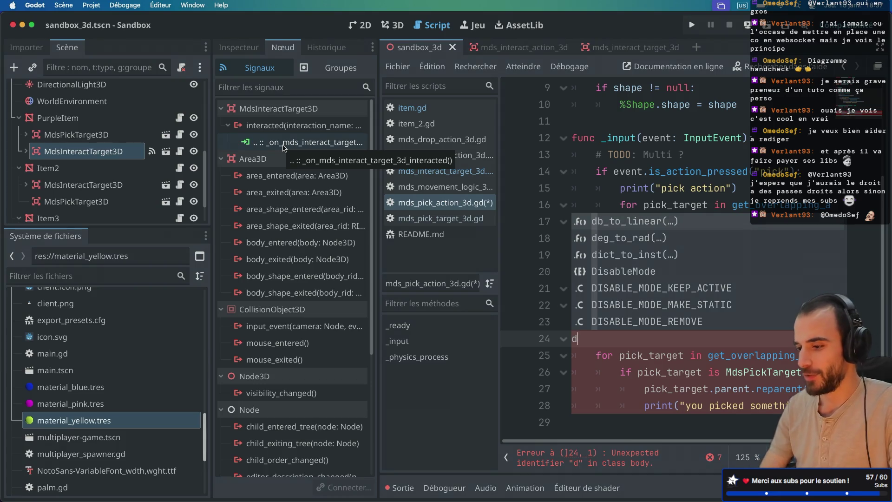
{"action": "key", "text": "super+z"}
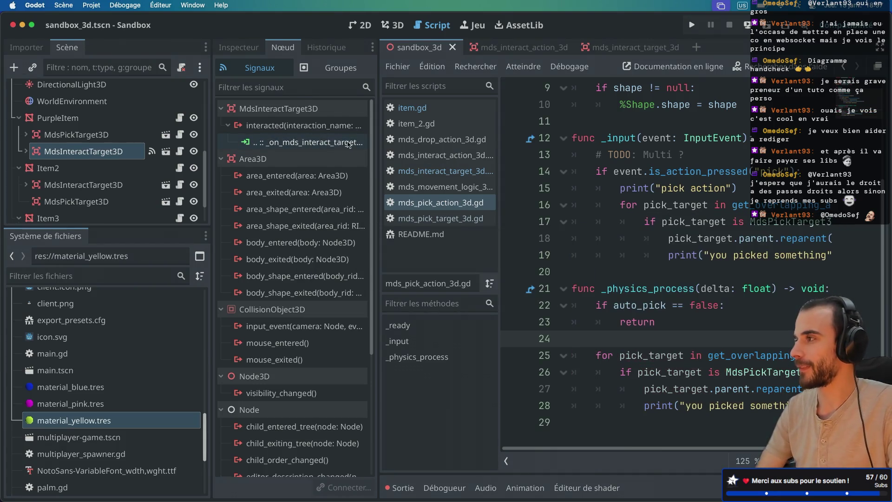
{"action": "key", "text": "ctrl+super+d"}
{"action": "mouse_move", "coordinate": [249, 282]}
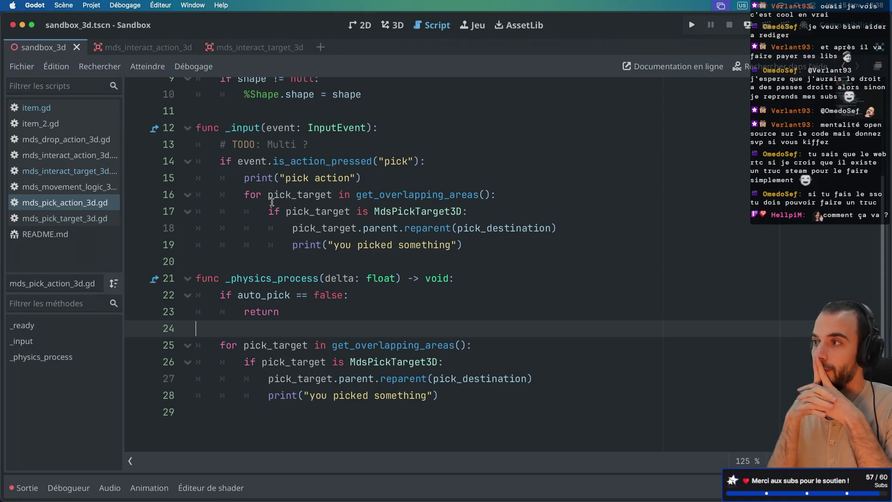
{"action": "left_click", "coordinate": [747, 25]}
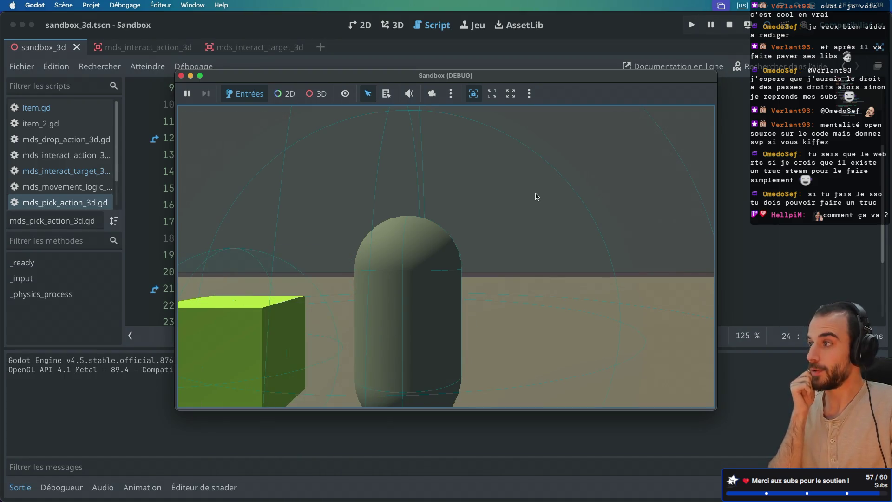
- In the running Sandbox game, pick up and drop the green cube with E
{"action": "key", "text": "e"}
{"action": "key", "text": "e"}
{"action": "key", "text": "e"}
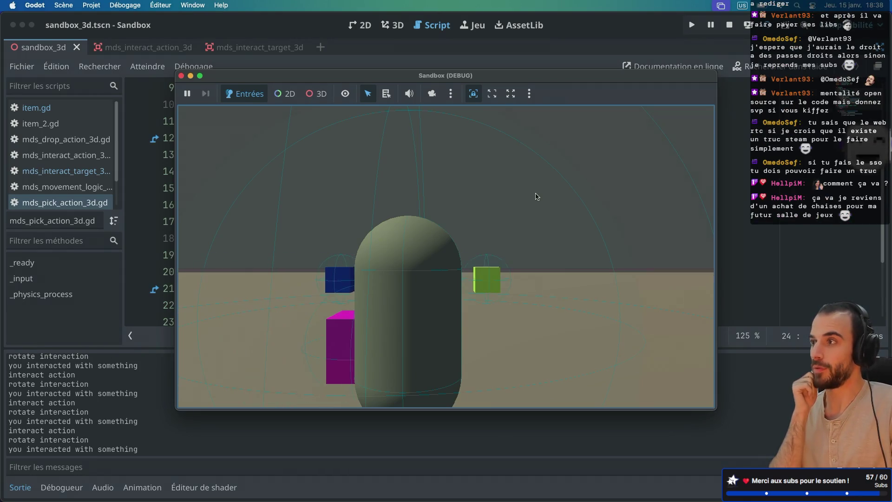
{"action": "key", "text": "e"}
{"action": "key", "text": "e"}
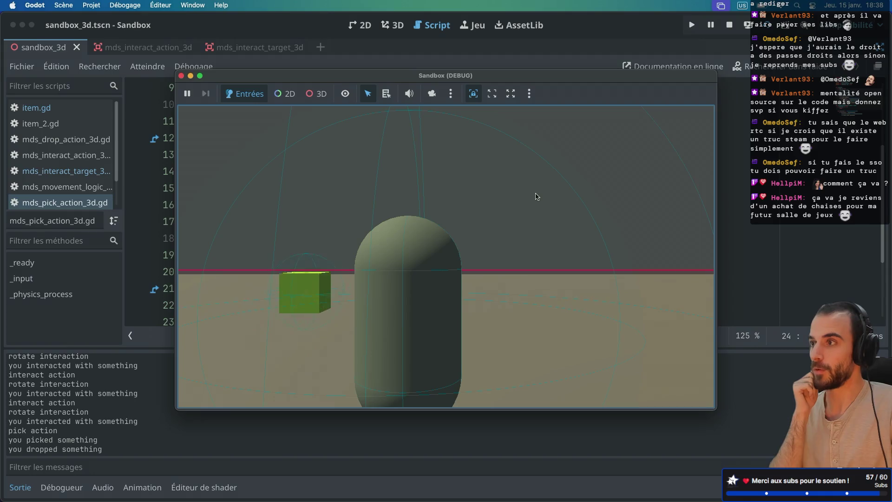
{"action": "key", "text": "e"}
{"action": "key", "text": "e"}
{"action": "key", "text": "w"}
{"action": "key", "text": "e"}
{"action": "key", "text": "e"}
{"action": "key", "text": "e"}
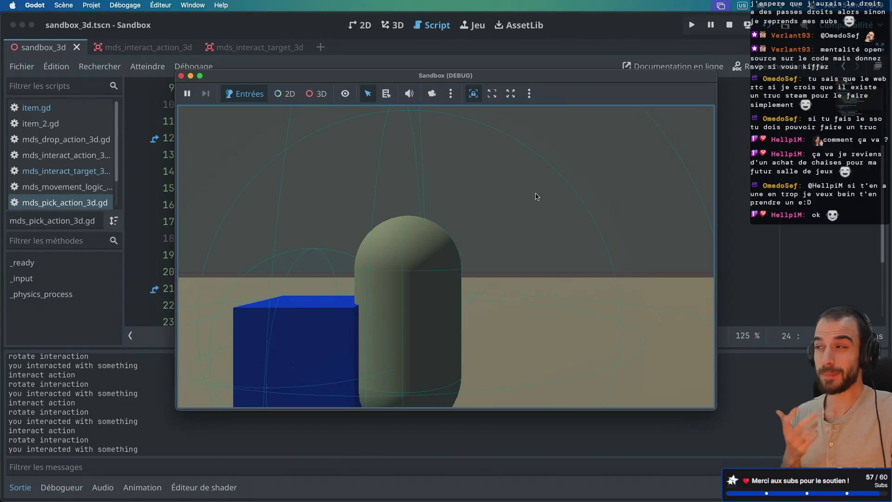
- Apply the scale interaction to the blue cube several times
{"action": "key", "text": "e"}
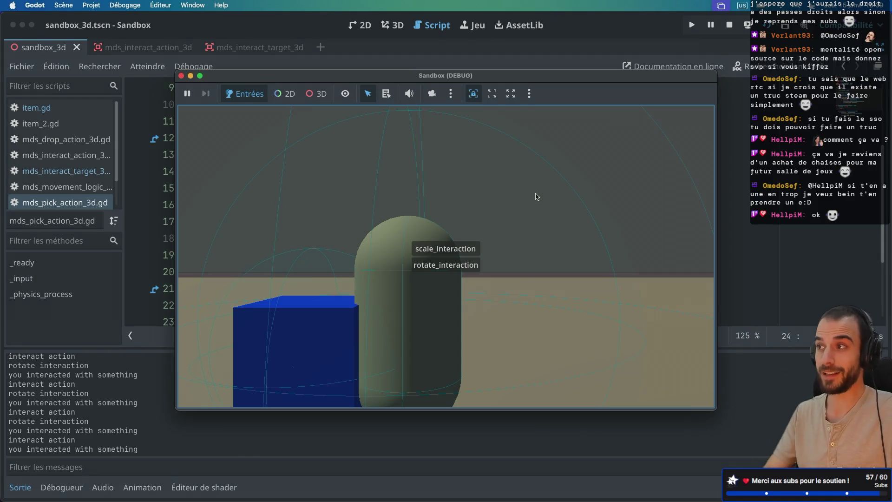
{"action": "left_click", "coordinate": [466, 248]}
{"action": "key", "text": "e"}
{"action": "left_click", "coordinate": [466, 249]}
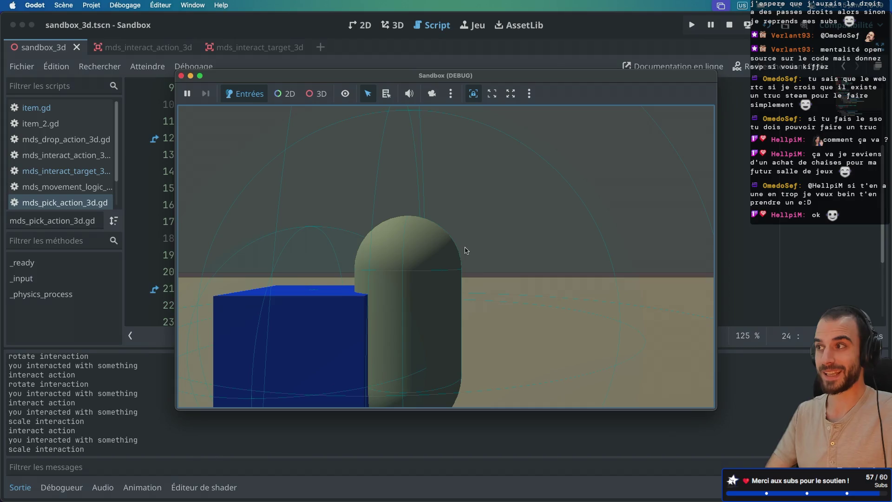
{"action": "key", "text": "e"}
{"action": "left_click", "coordinate": [466, 249]}
{"action": "key", "text": "e"}
- Apply the rotate interaction to the blue cube repeatedly
{"action": "left_click", "coordinate": [458, 267]}
{"action": "key", "text": "e"}
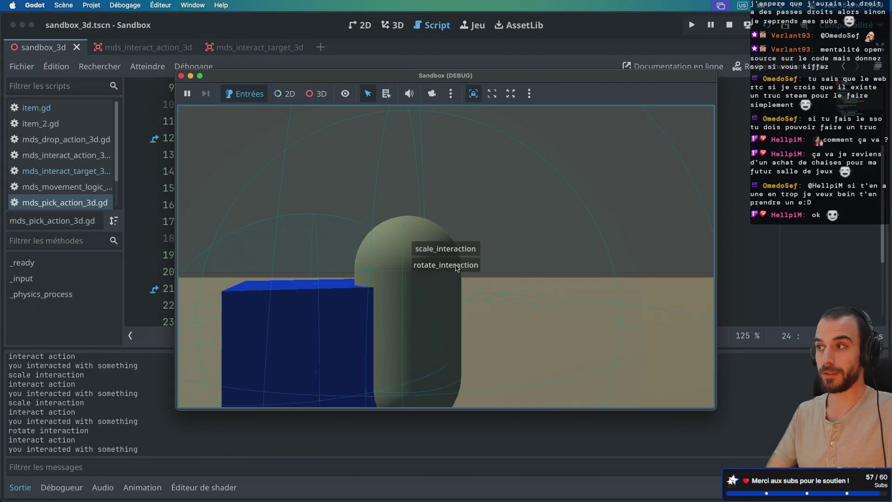
{"action": "left_click", "coordinate": [458, 267]}
{"action": "key", "text": "e"}
{"action": "left_click", "coordinate": [458, 266]}
{"action": "key", "text": "e"}
{"action": "left_click", "coordinate": [458, 267]}
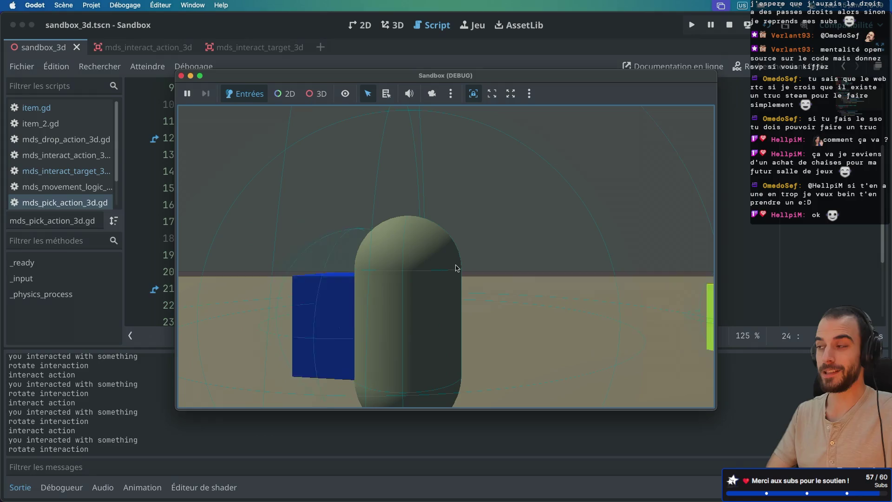
- Step back from the blue cube, close the game window and restore the editor docks
{"action": "key", "text": "s"}
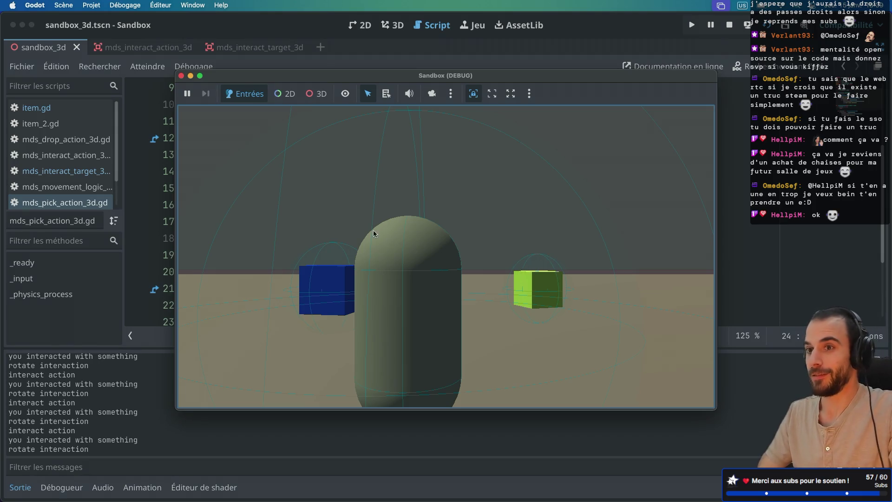
{"action": "key", "text": "d"}
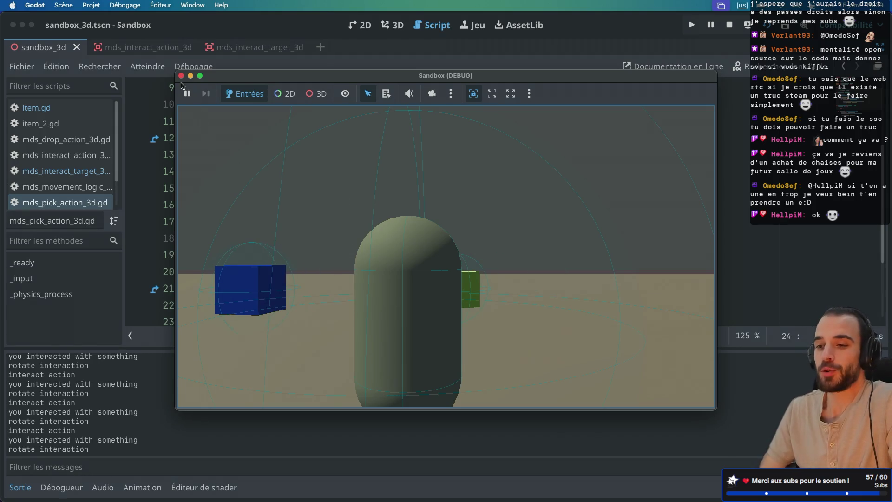
{"action": "left_click", "coordinate": [182, 76]}
{"action": "key", "text": "ctrl+super+d"}
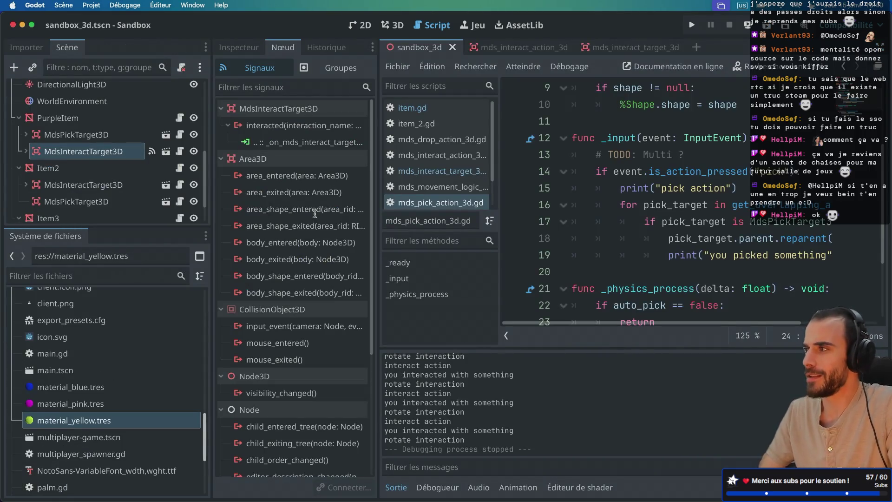
- Hide the side docks again, then run the game once more and close it
{"action": "key", "text": "ctrl+super+d"}
{"action": "scroll", "coordinate": [433, 191], "scroll_direction": "up", "scroll_amount": 3}
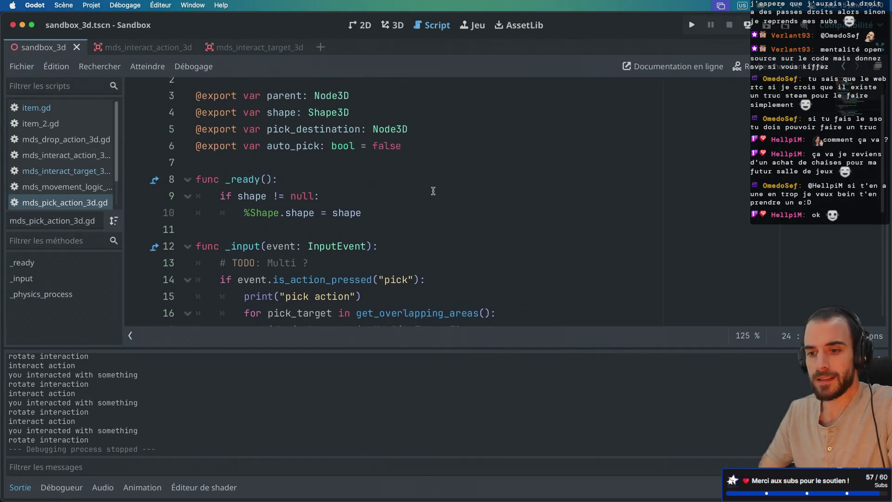
{"action": "scroll", "coordinate": [433, 191], "scroll_direction": "up", "scroll_amount": 1}
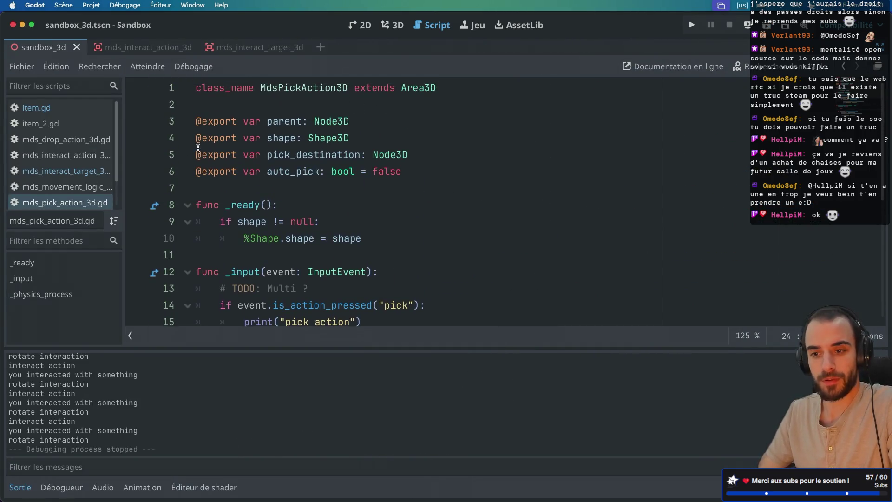
{"action": "left_click", "coordinate": [746, 30]}
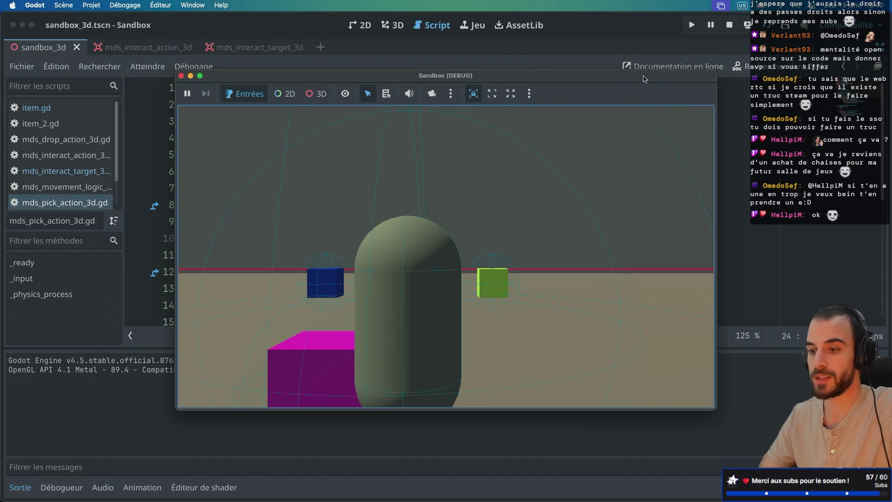
{"action": "left_click", "coordinate": [182, 75]}
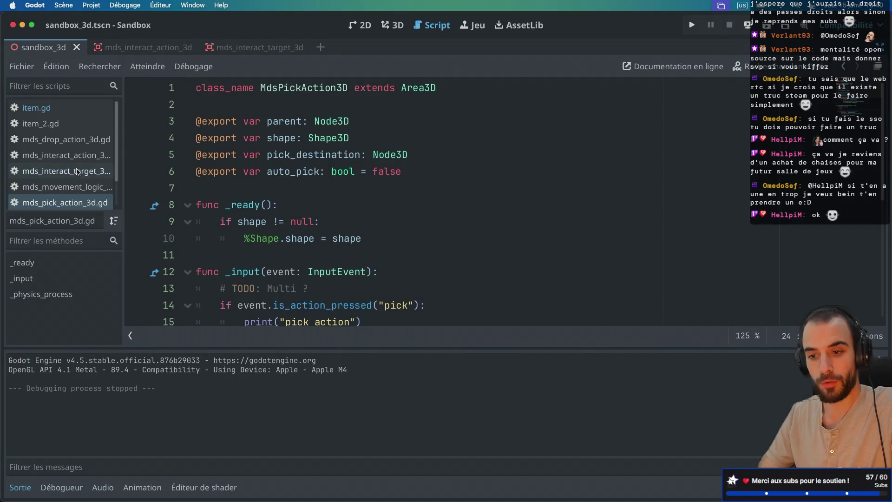
- In mds_pick_action_3d.gd, review the auto_pick declaration and the line 22 check with its early return
{"action": "left_click", "coordinate": [65, 202]}
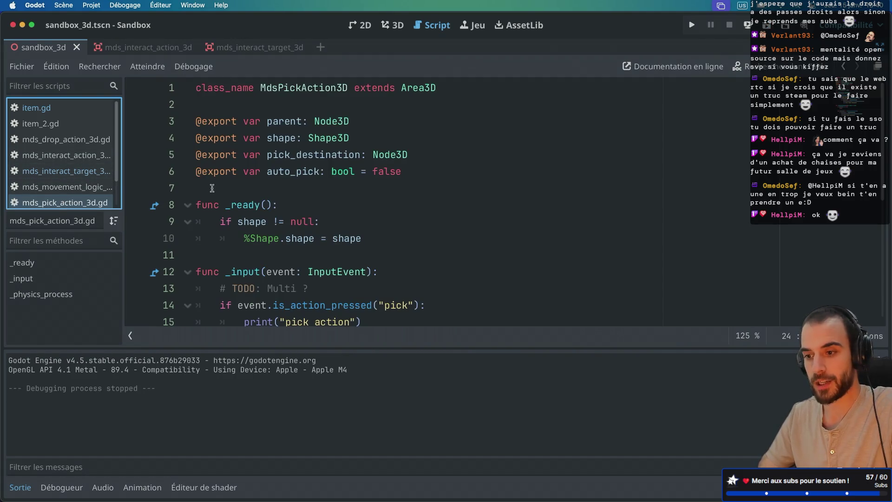
{"action": "double_click", "coordinate": [266, 172]}
{"action": "scroll", "coordinate": [344, 205], "scroll_direction": "down", "scroll_amount": 3}
{"action": "scroll", "coordinate": [344, 205], "scroll_direction": "down", "scroll_amount": 5}
{"action": "left_click", "coordinate": [223, 188]}
{"action": "left_click_drag", "start_coordinate": [234, 188], "coordinate": [340, 188]}
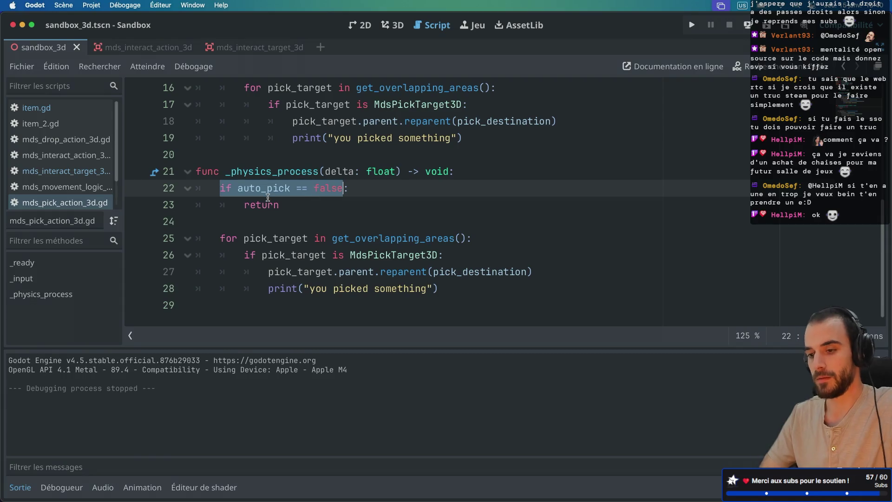
{"action": "mouse_move", "coordinate": [269, 195]}
{"action": "left_click", "coordinate": [282, 206]}
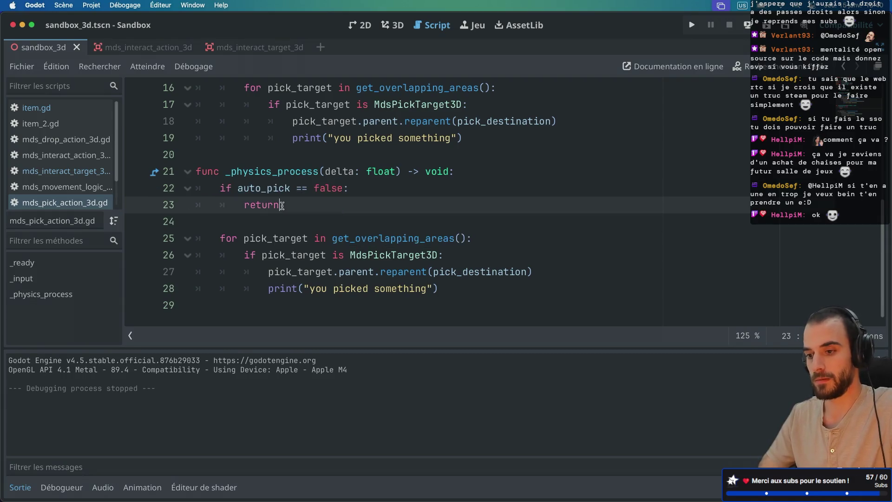
{"action": "left_click_drag", "start_coordinate": [278, 205], "coordinate": [271, 205]}
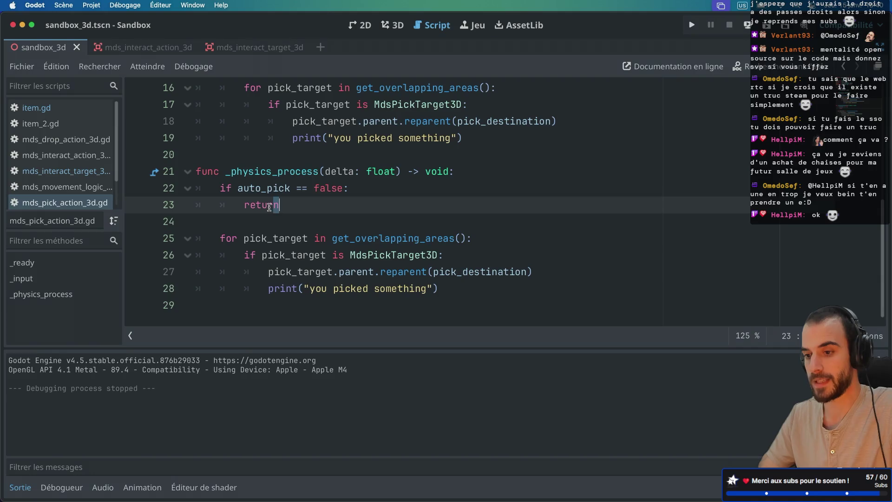
- Review the get_overlapping_areas loop, type check and reparent call, then exit distraction-free mode
{"action": "left_click_drag", "start_coordinate": [245, 239], "coordinate": [453, 239]}
{"action": "left_click", "coordinate": [460, 239]}
{"action": "double_click", "coordinate": [421, 238]}
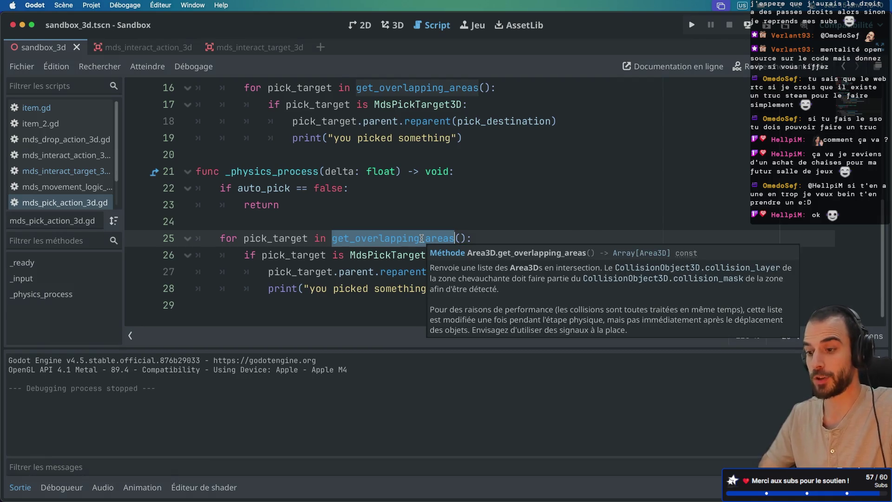
{"action": "left_click", "coordinate": [330, 274]}
{"action": "left_click_drag", "start_coordinate": [245, 255], "coordinate": [399, 256]}
{"action": "left_click", "coordinate": [452, 258]}
{"action": "left_click_drag", "start_coordinate": [309, 272], "coordinate": [521, 273]}
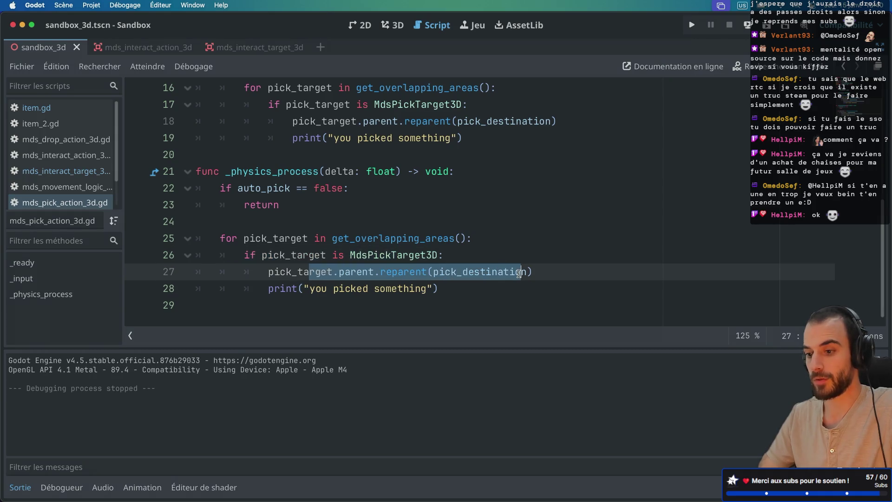
{"action": "key", "text": "super+ctrl+d"}
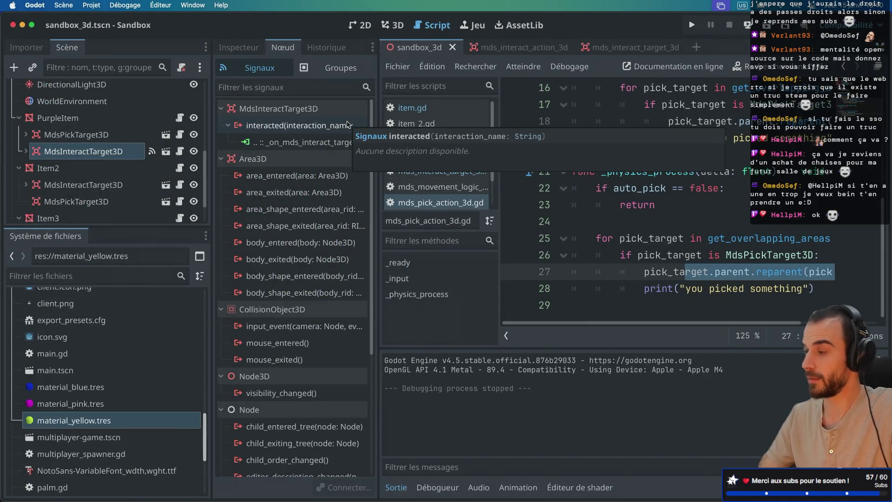
- Duplicate the PurpleItem node and rename the copy to RedItem
{"action": "scroll", "coordinate": [90, 159], "scroll_direction": "down", "scroll_amount": 1}
{"action": "scroll", "coordinate": [89, 159], "scroll_direction": "up", "scroll_amount": 2}
{"action": "left_click", "coordinate": [60, 132]}
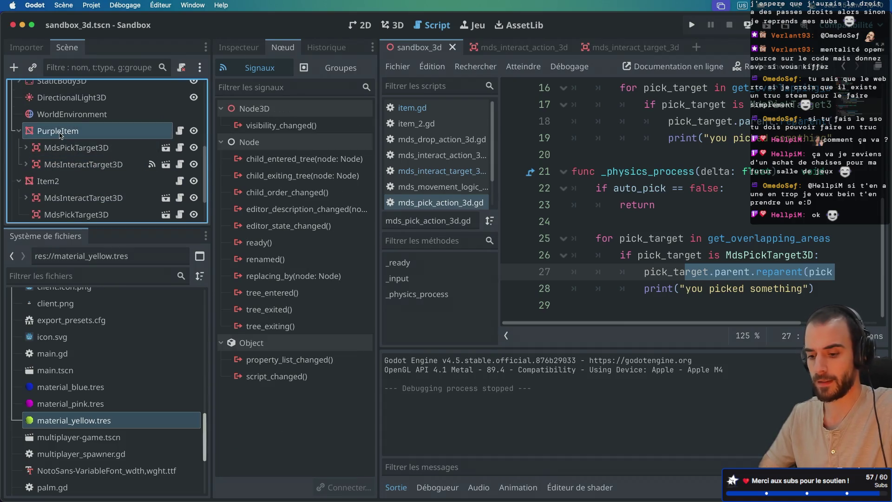
{"action": "right_click", "coordinate": [60, 135]}
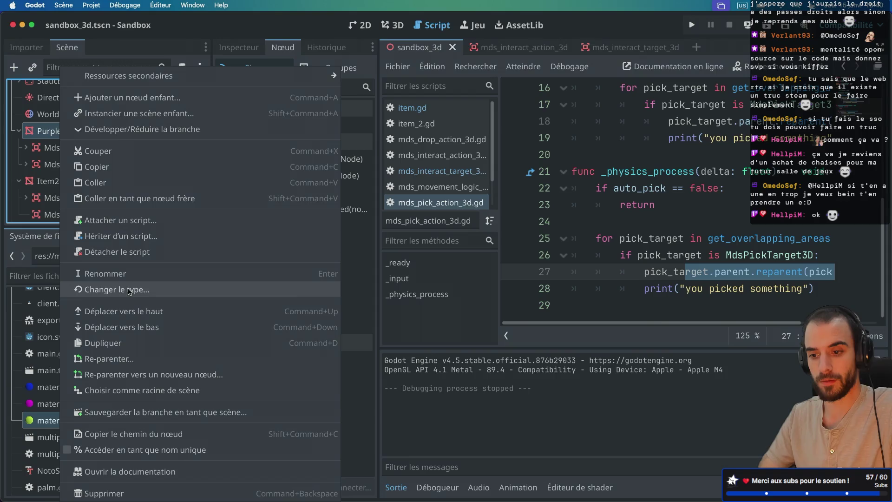
{"action": "left_click", "coordinate": [116, 342]}
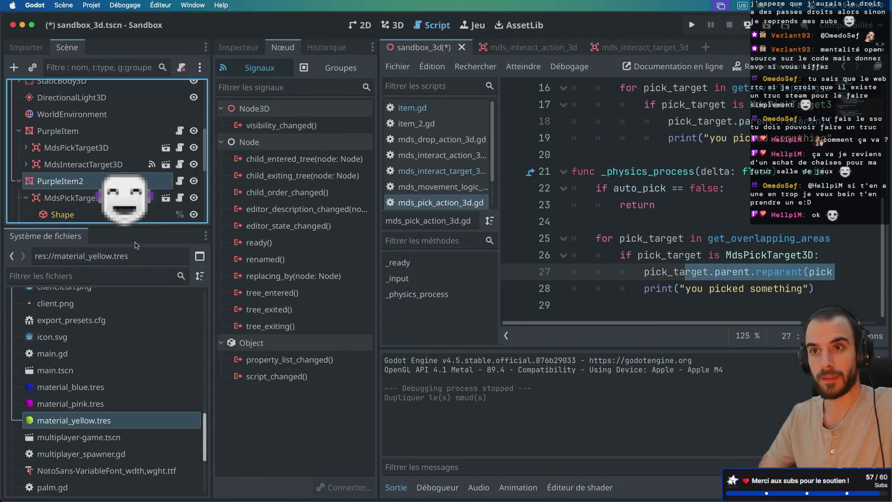
{"action": "scroll", "coordinate": [109, 151], "scroll_direction": "down", "scroll_amount": 1}
{"action": "scroll", "coordinate": [109, 151], "scroll_direction": "up", "scroll_amount": 1}
{"action": "scroll", "coordinate": [88, 169], "scroll_direction": "down", "scroll_amount": 1}
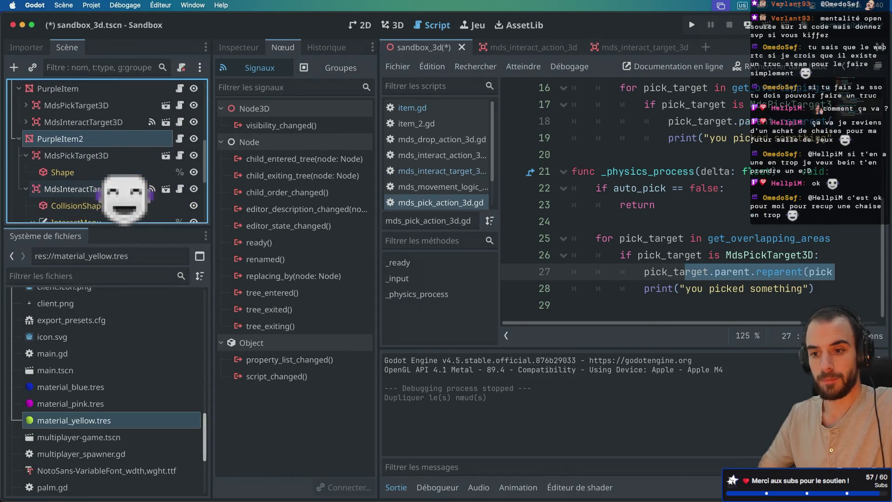
{"action": "double_click", "coordinate": [88, 166]}
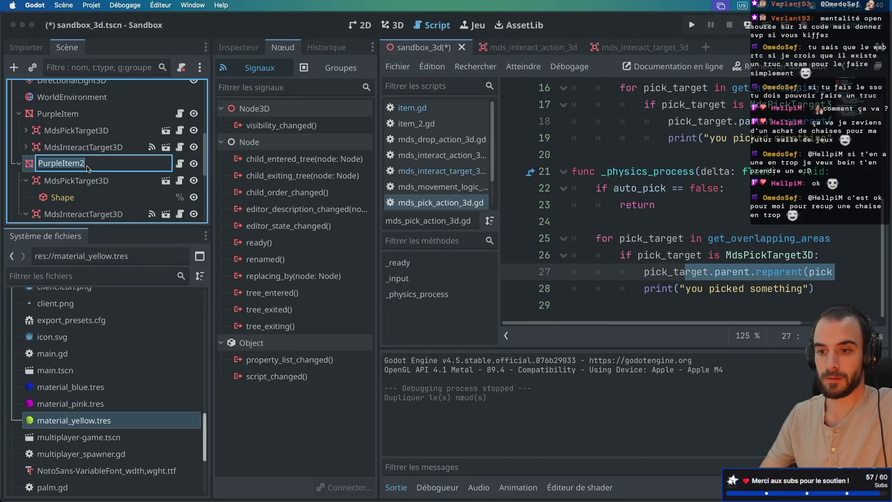
{"action": "type", "text": "RedItem"}
{"action": "key", "text": "Return"}
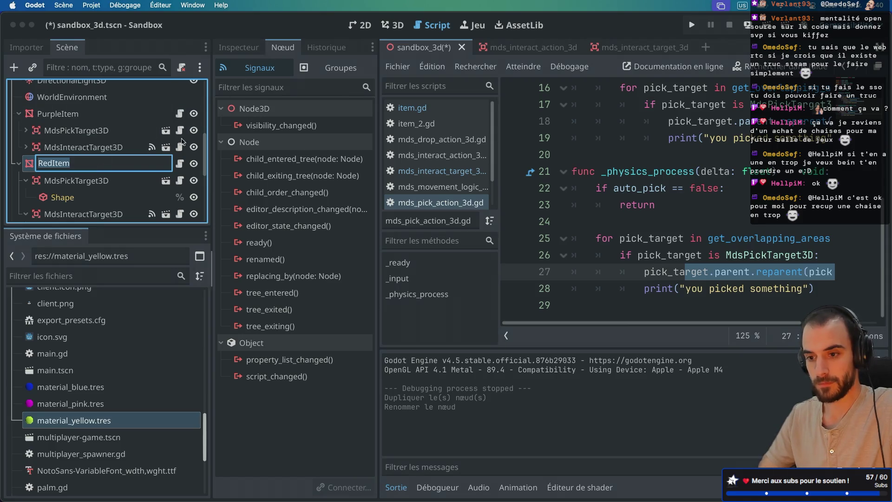
- Disconnect the interacted signal from RedItem's interact target, then select RedItem to view its properties
{"action": "scroll", "coordinate": [81, 190], "scroll_direction": "down", "scroll_amount": 1}
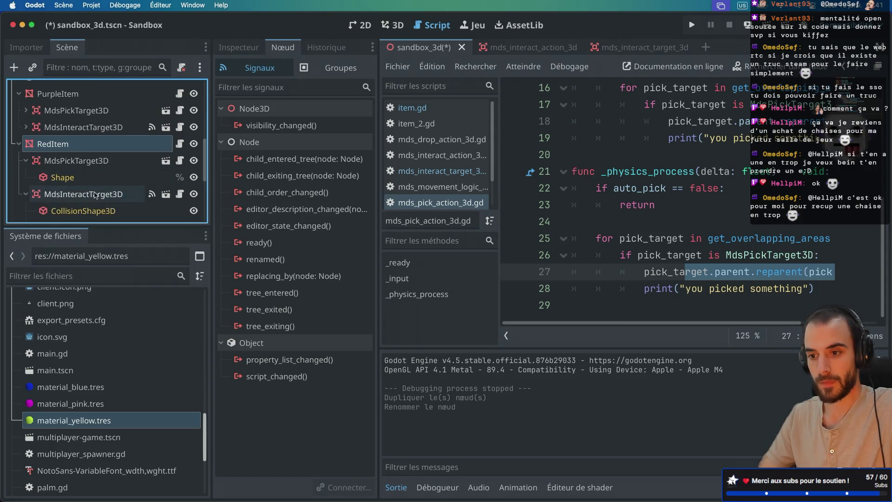
{"action": "left_click", "coordinate": [82, 194]}
{"action": "right_click", "coordinate": [276, 142]}
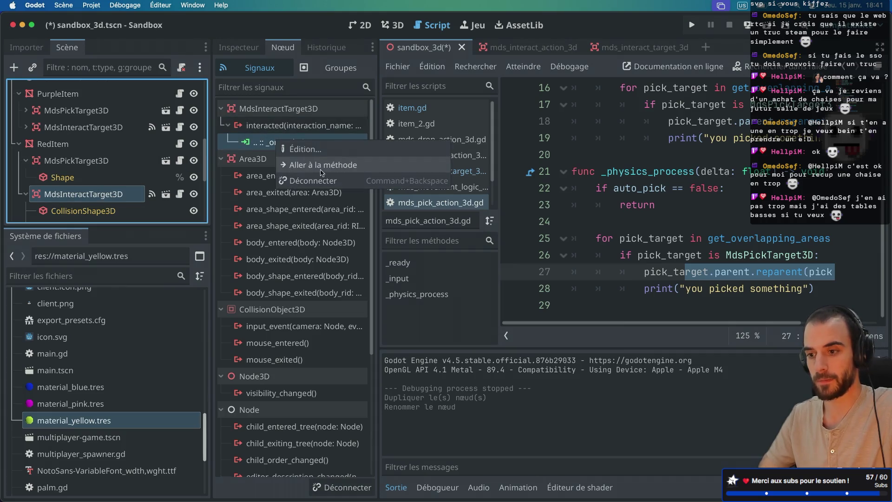
{"action": "left_click", "coordinate": [314, 181]}
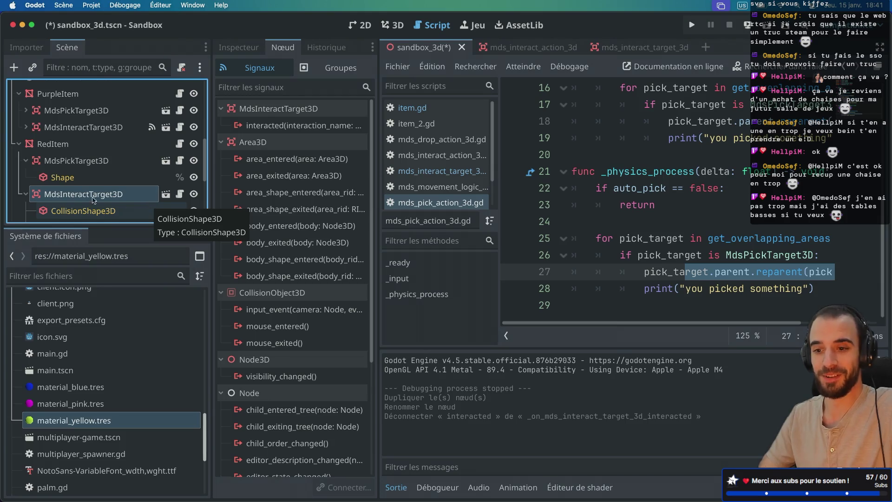
{"action": "left_click", "coordinate": [26, 161]}
{"action": "left_click", "coordinate": [26, 178]}
{"action": "scroll", "coordinate": [84, 181], "scroll_direction": "up", "scroll_amount": 1}
{"action": "left_click", "coordinate": [93, 149]}
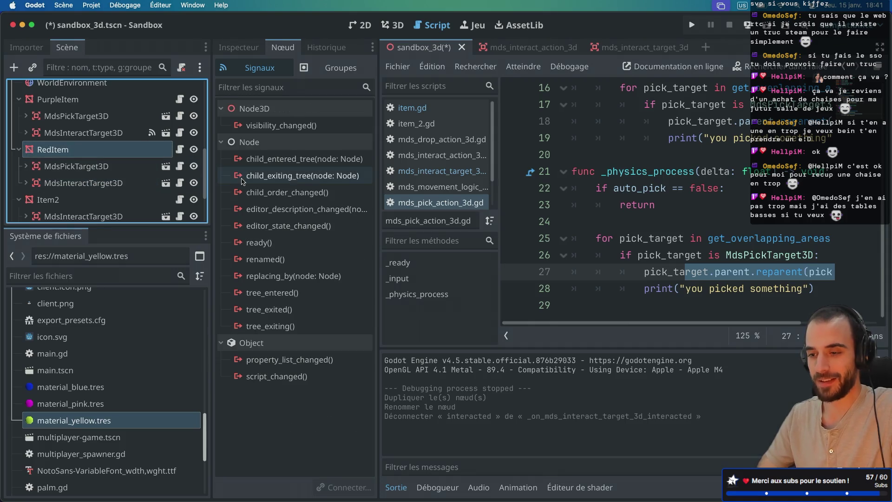
{"action": "left_click", "coordinate": [227, 53]}
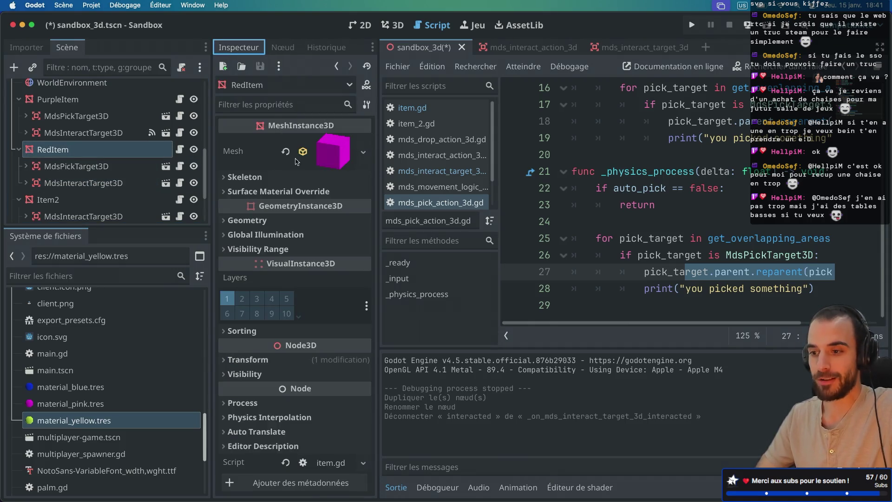
- Make RedItem's mesh unique and duplicate material_blue.tres as material_red.tres
{"action": "right_click", "coordinate": [324, 161]}
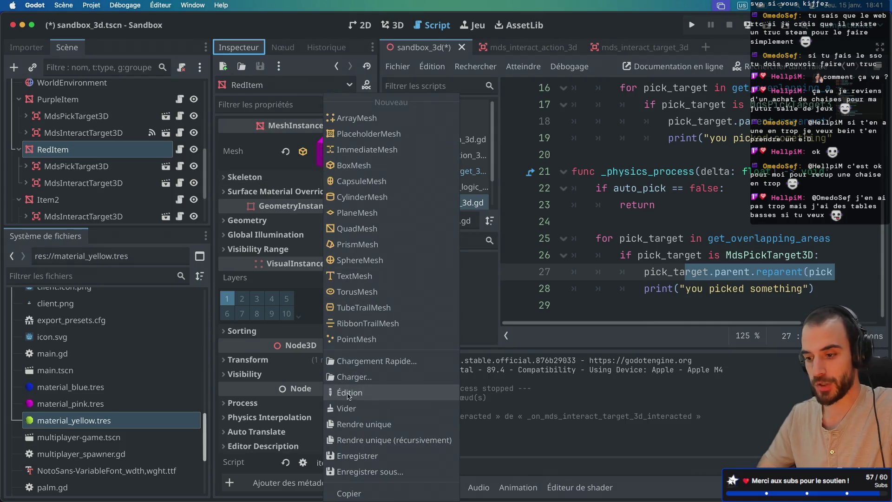
{"action": "left_click", "coordinate": [351, 423]}
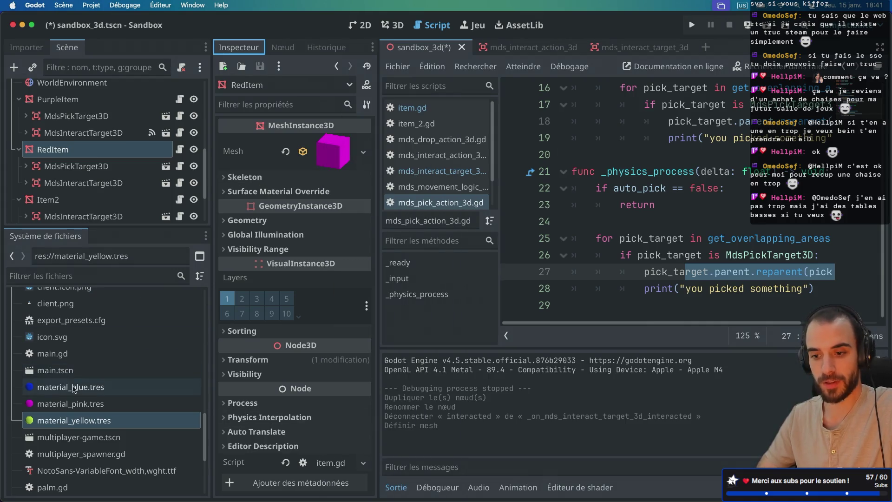
{"action": "right_click", "coordinate": [75, 386]}
{"action": "key", "text": "Escape"}
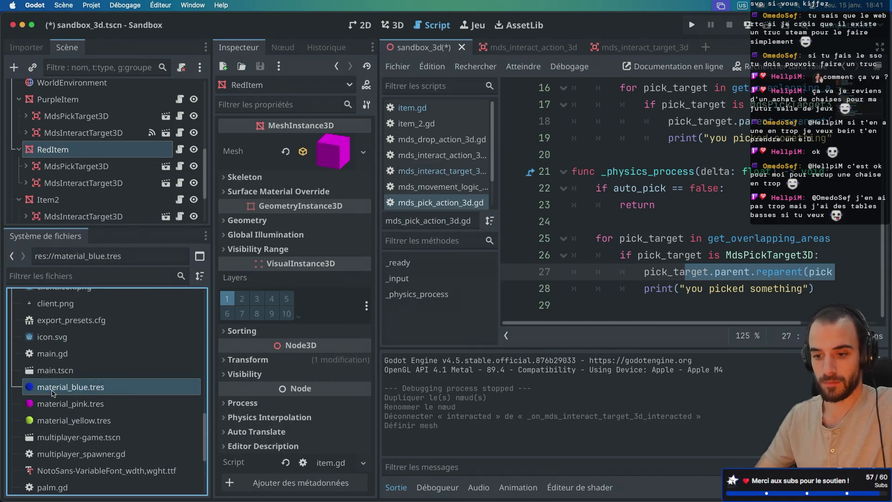
{"action": "right_click", "coordinate": [52, 393]}
{"action": "left_click", "coordinate": [52, 393]}
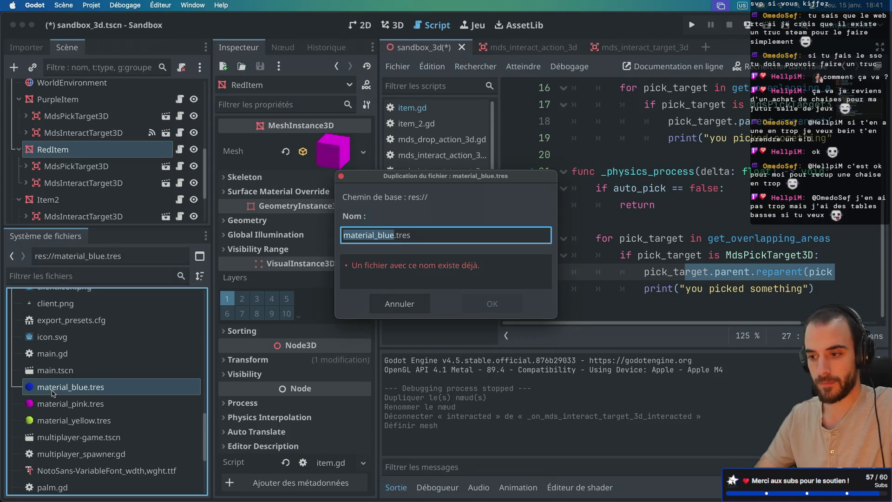
{"action": "type", "text": "material_red"}
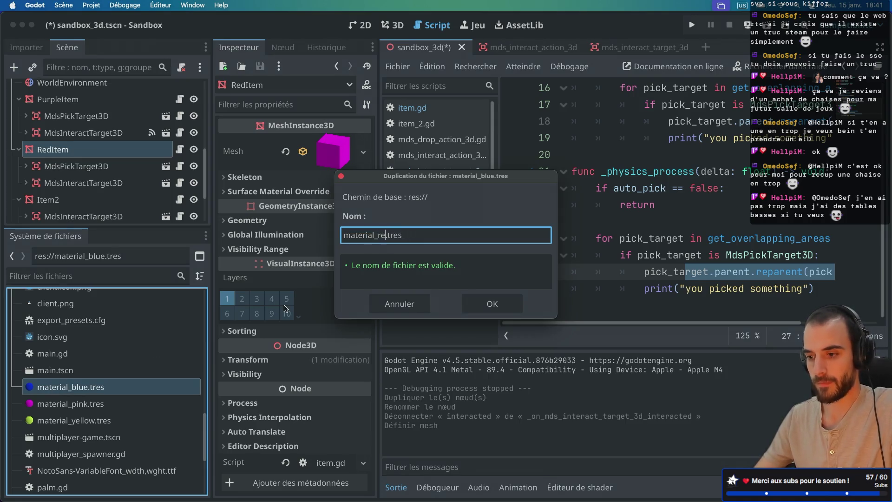
{"action": "key", "text": "Return"}
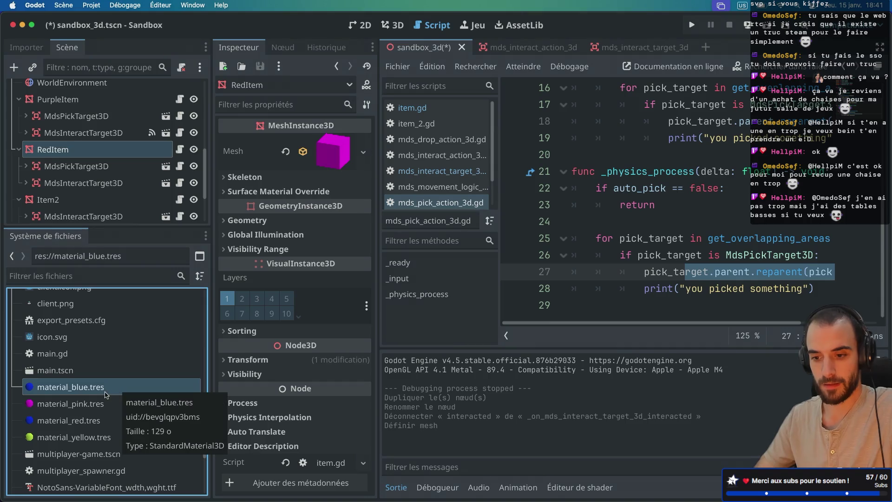
- Set material_red.tres albedo colour to ff0000
{"action": "left_click", "coordinate": [84, 420]}
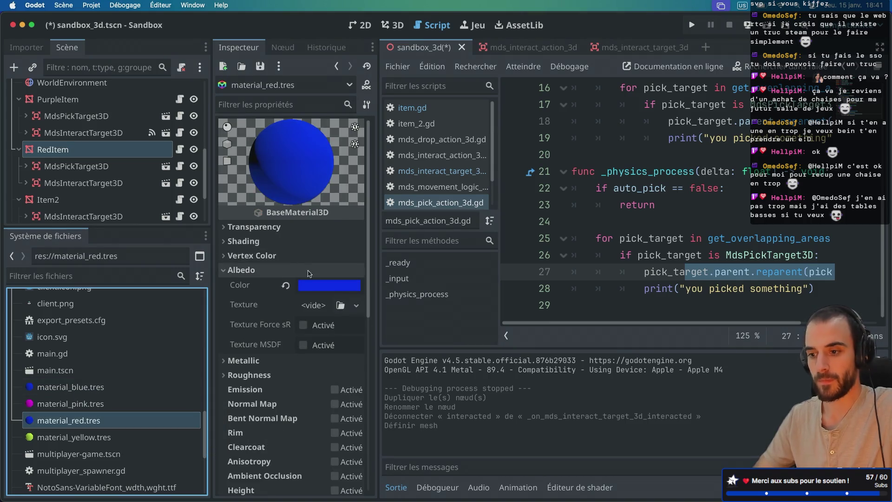
{"action": "left_click", "coordinate": [314, 285]}
{"action": "type", "text": "ff0000"}
{"action": "key", "text": "Return"}
{"action": "key", "text": "Escape"}
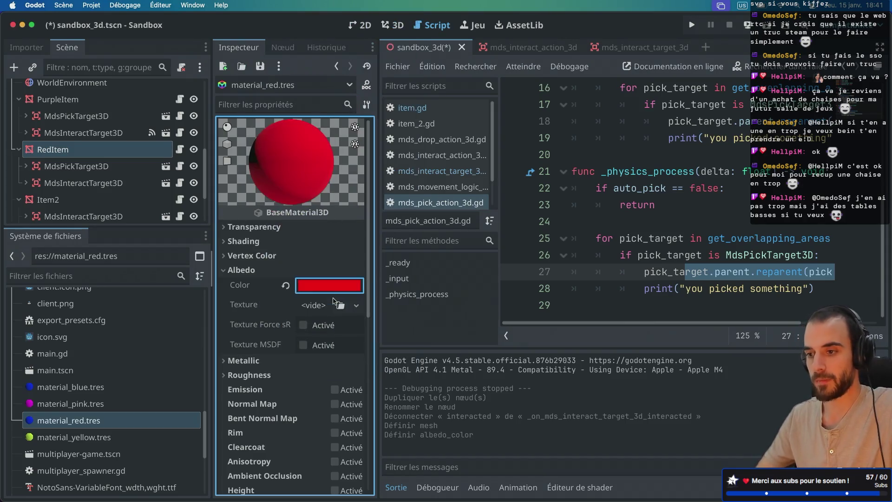
- Assign material_red.tres to RedItem's cube mesh material slot, save, and view the scene in 3D
{"action": "left_click", "coordinate": [78, 150]}
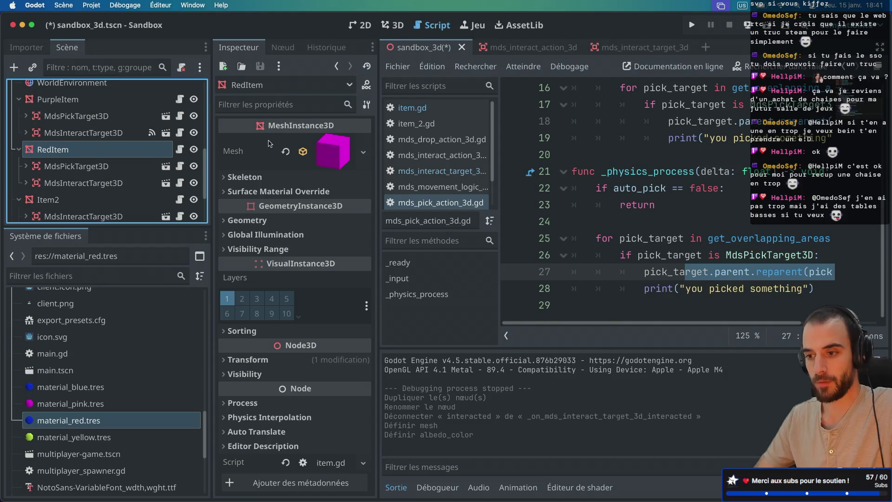
{"action": "left_click", "coordinate": [334, 165]}
{"action": "left_click", "coordinate": [330, 375]}
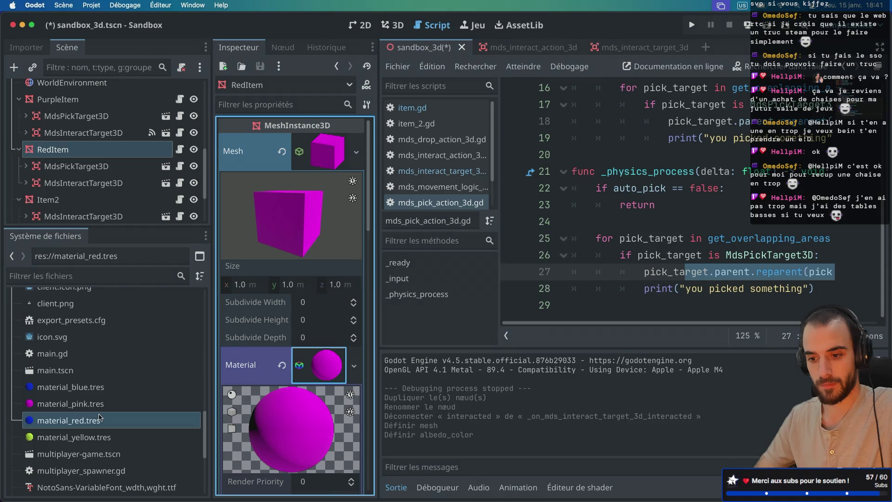
{"action": "key", "text": "super+s"}
{"action": "mouse_move", "coordinate": [94, 421]}
{"action": "left_mouse_down"}
{"action": "mouse_move", "coordinate": [298, 432]}
{"action": "mouse_move", "coordinate": [261, 411]}
{"action": "mouse_move", "coordinate": [315, 373]}
{"action": "left_mouse_up"}
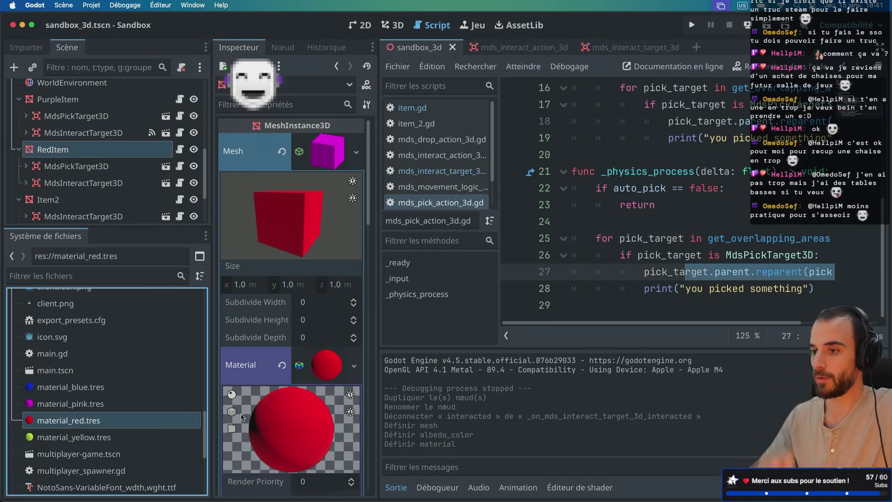
{"action": "left_click", "coordinate": [392, 25]}
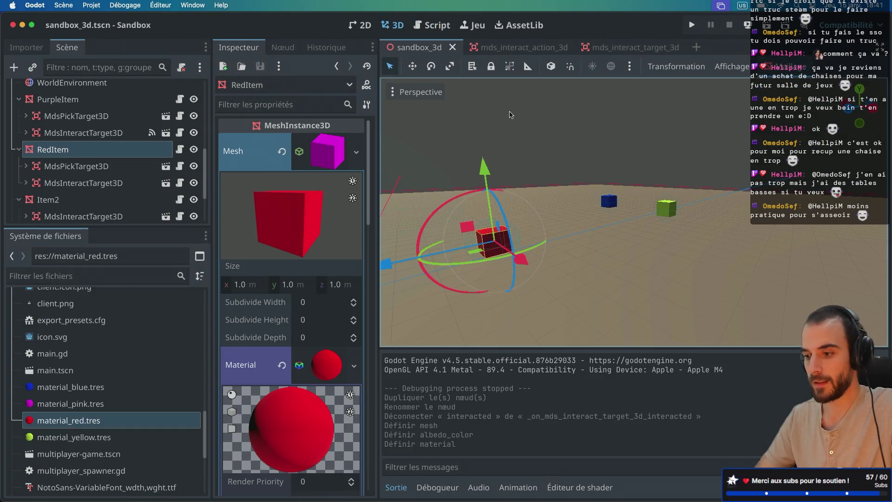
- Move RedItem along the X and Z axes, save, and test-run the scene
{"action": "left_click_drag", "start_coordinate": [525, 255], "coordinate": [564, 284]}
{"action": "mouse_move", "coordinate": [425, 296]}
{"action": "left_mouse_down"}
{"action": "mouse_move", "coordinate": [484, 283]}
{"action": "mouse_move", "coordinate": [470, 289]}
{"action": "mouse_move", "coordinate": [624, 294]}
{"action": "mouse_move", "coordinate": [632, 286]}
{"action": "left_mouse_up"}
{"action": "key", "text": "ctrl+s"}
{"action": "left_click", "coordinate": [766, 25]}
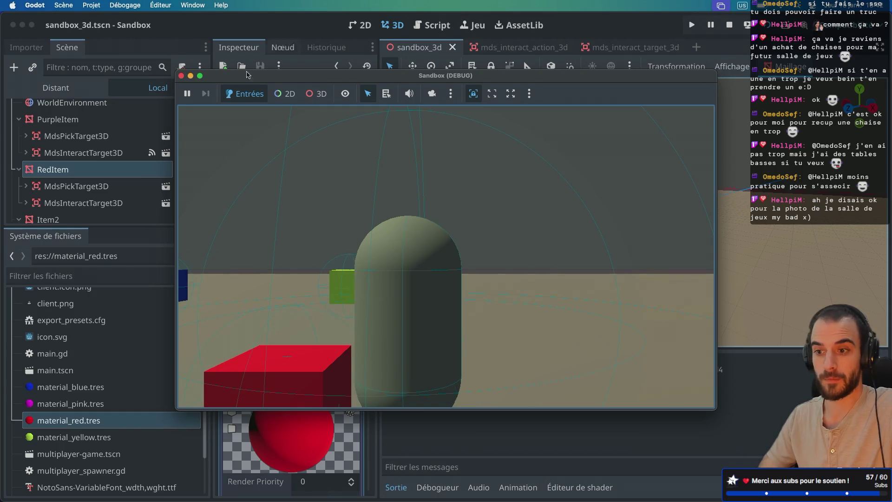
{"action": "left_click", "coordinate": [181, 76]}
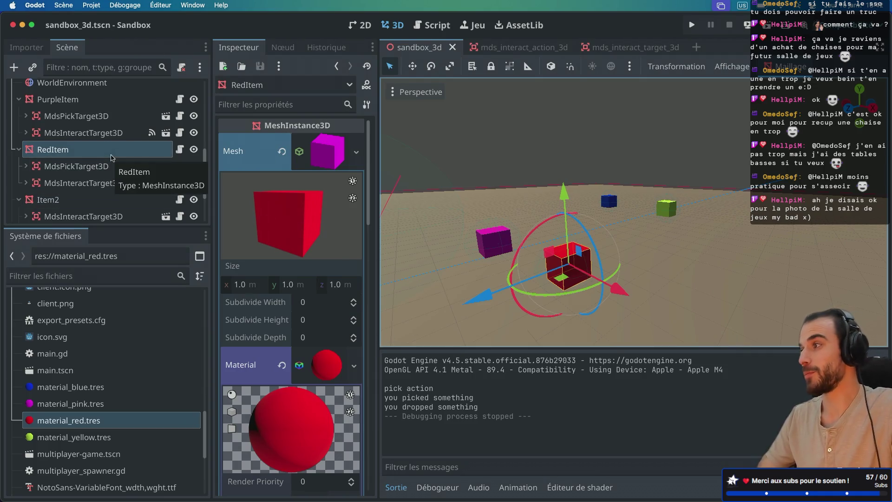
- Open mds_pick_target_3d.gd from RedItem's pick target, read it, then select Player3D's MdsPickAction3D
{"action": "left_click", "coordinate": [104, 171]}
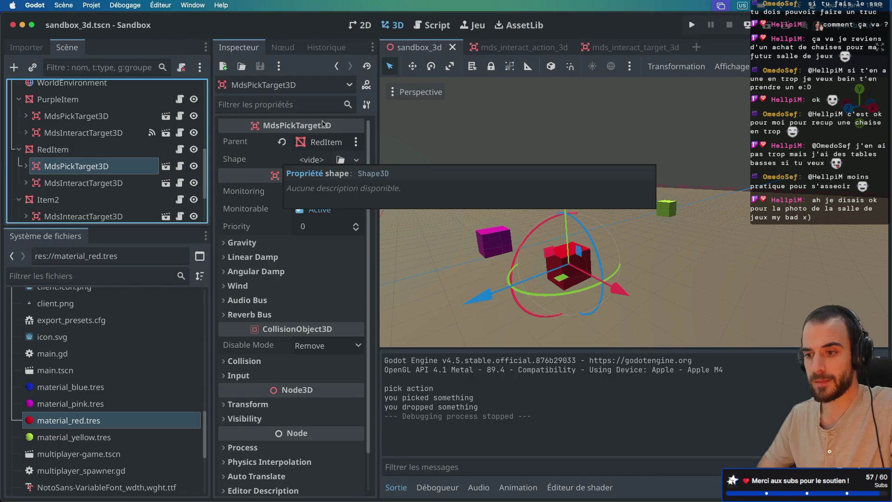
{"action": "left_click", "coordinate": [180, 167]}
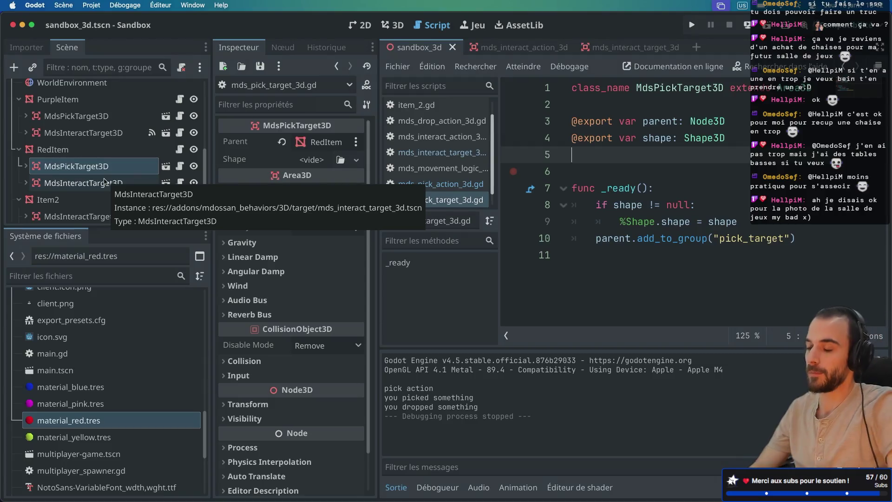
{"action": "scroll", "coordinate": [98, 163], "scroll_direction": "up", "scroll_amount": 5}
{"action": "scroll", "coordinate": [97, 160], "scroll_direction": "down", "scroll_amount": 1}
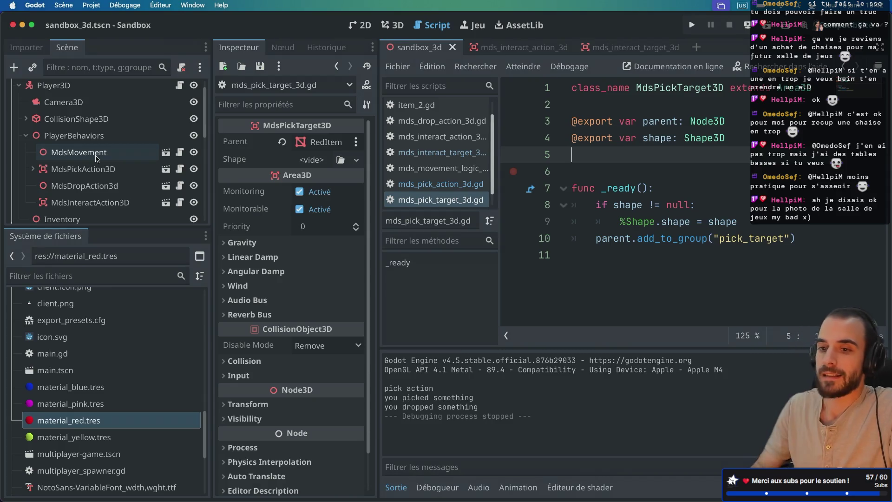
{"action": "scroll", "coordinate": [96, 159], "scroll_direction": "down", "scroll_amount": 1}
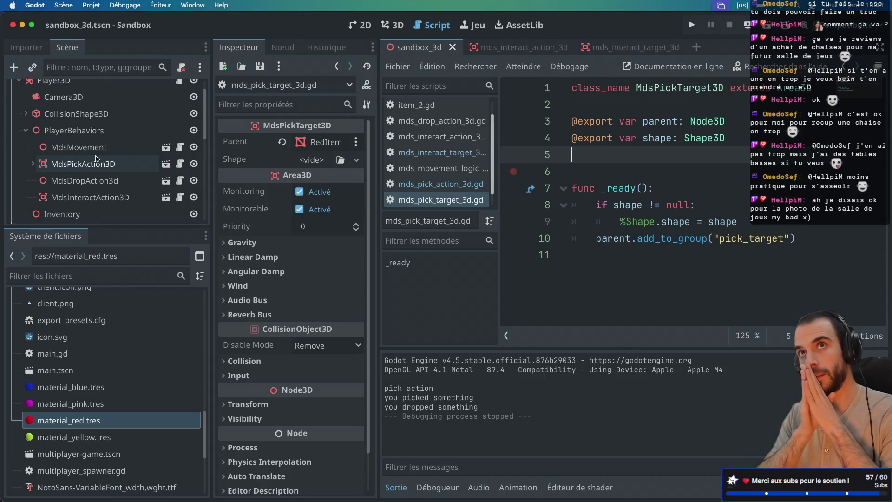
{"action": "scroll", "coordinate": [88, 162], "scroll_direction": "up", "scroll_amount": 2}
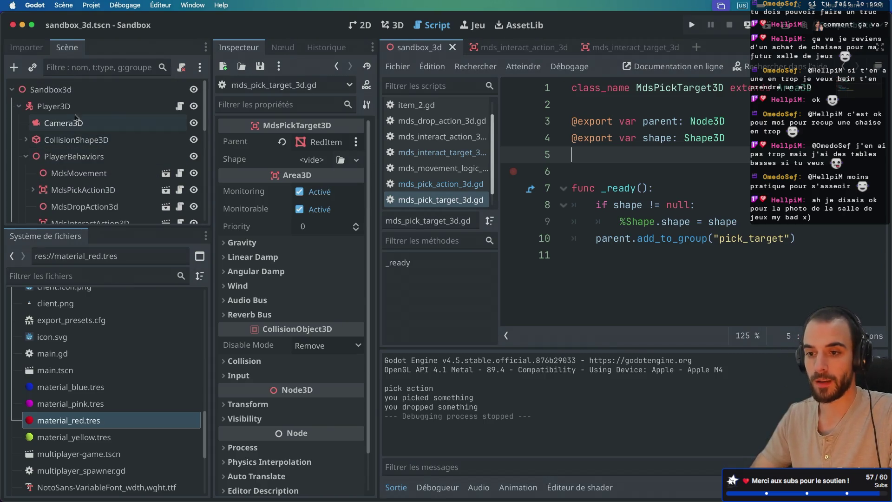
{"action": "scroll", "coordinate": [63, 184], "scroll_direction": "down", "scroll_amount": 1}
{"action": "left_click", "coordinate": [79, 172]}
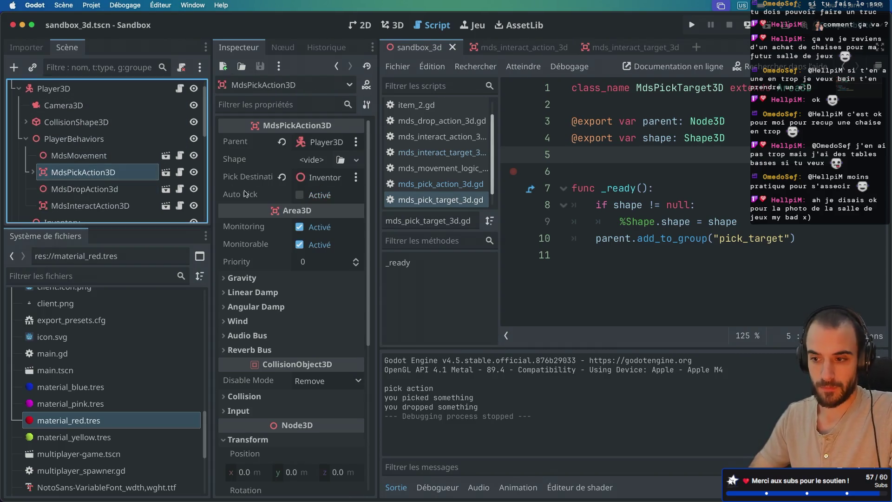
- Enable Auto Pick on the player's pick action, save, and run the game
{"action": "left_click", "coordinate": [301, 196]}
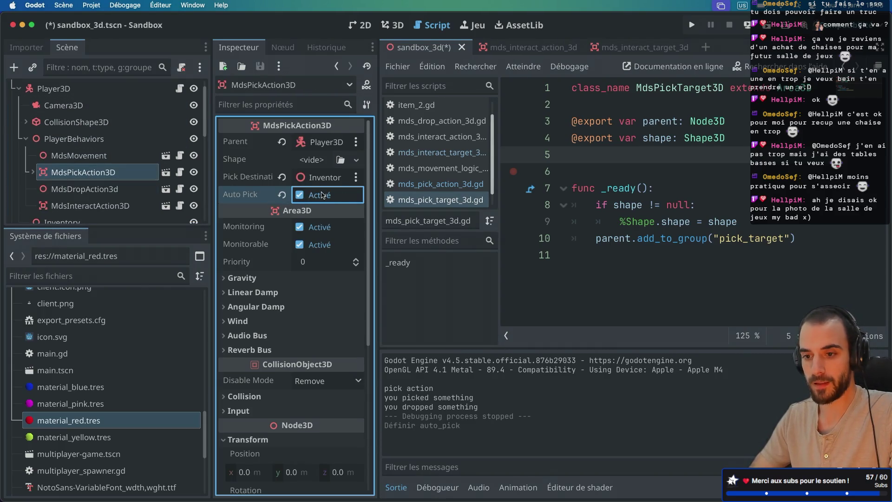
{"action": "key", "text": "super+s"}
{"action": "left_click", "coordinate": [771, 26]}
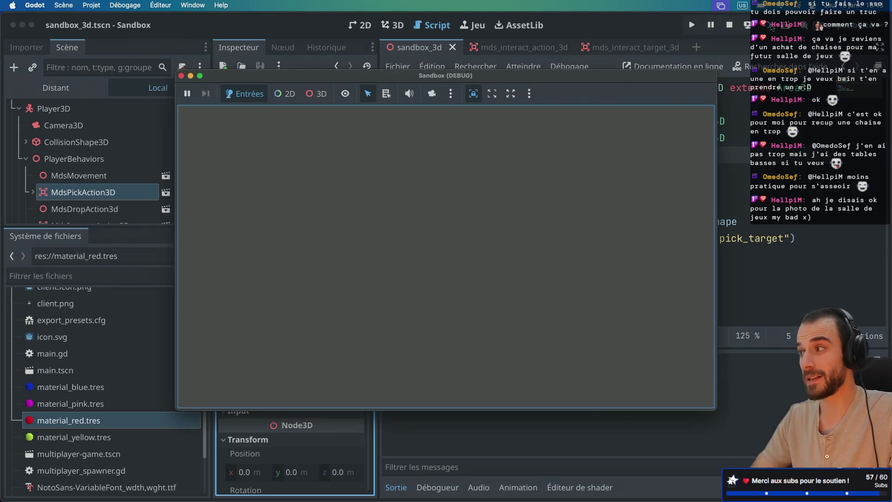
- Walk the player over the cubes to auto-pick them, drop them with E, then stop the game
{"action": "key", "text": "d"}
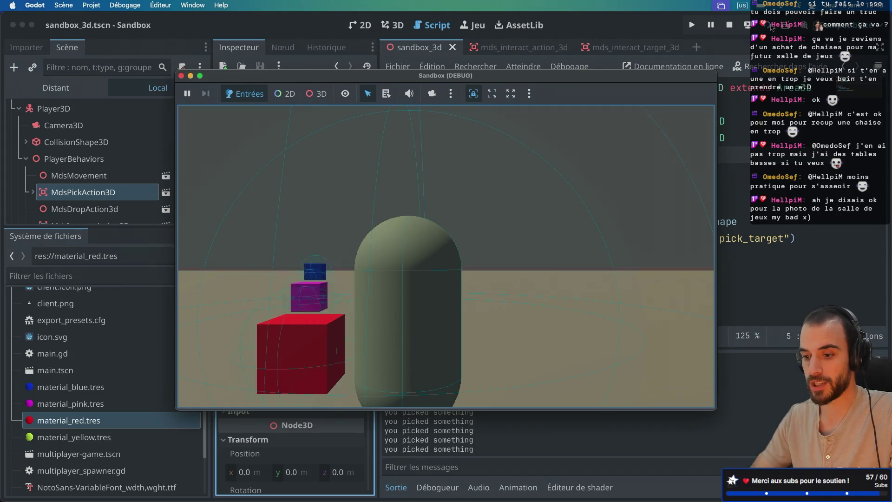
{"action": "key", "text": "d"}
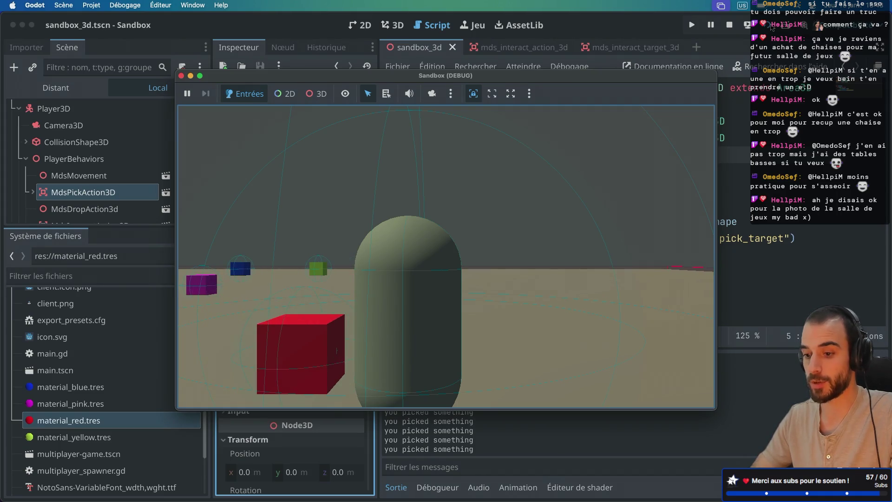
{"action": "key", "text": "a"}
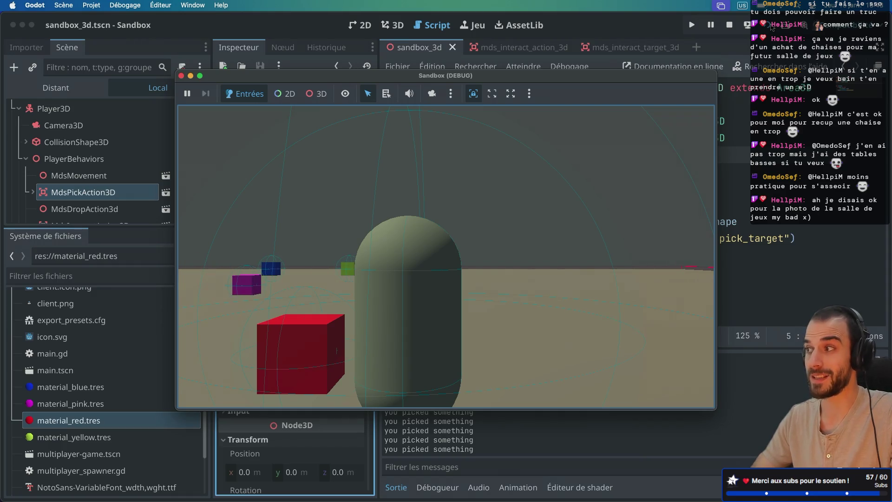
{"action": "key", "text": "a"}
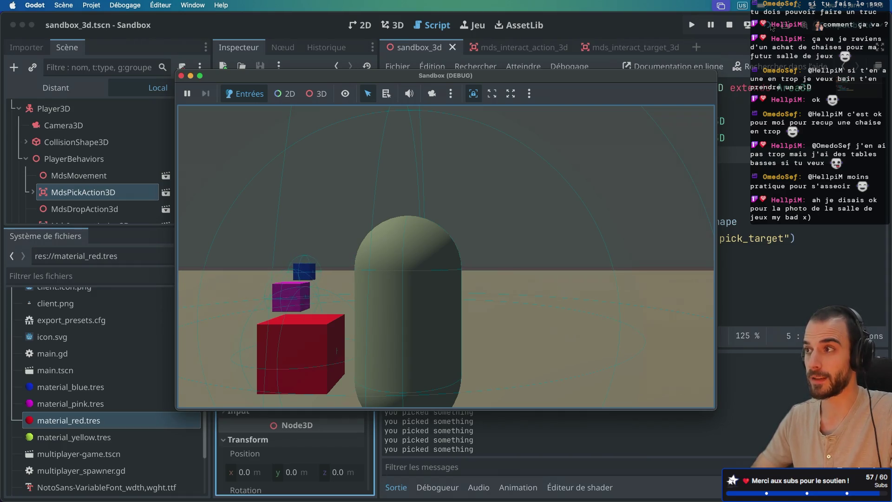
{"action": "key", "text": "d"}
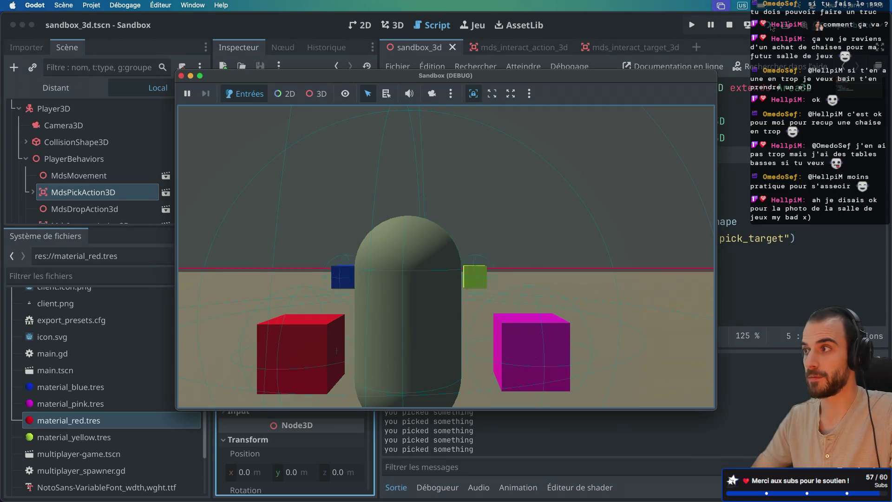
{"action": "key", "text": "a"}
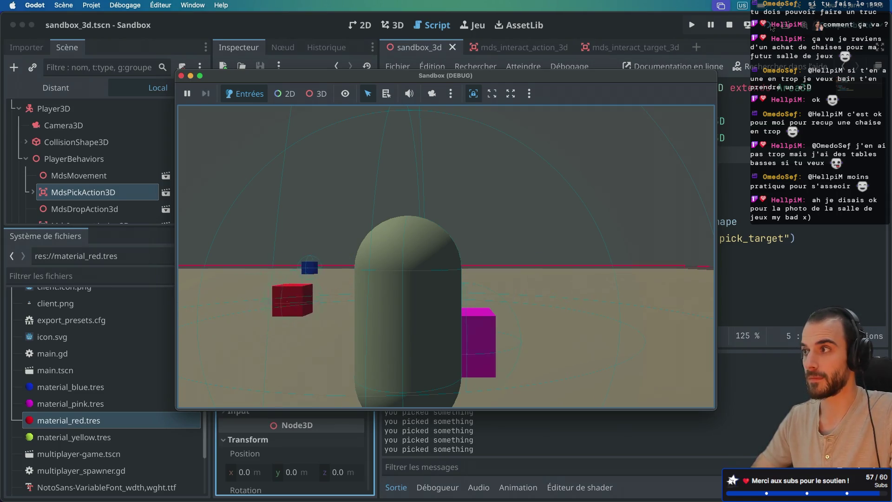
{"action": "key", "text": "a"}
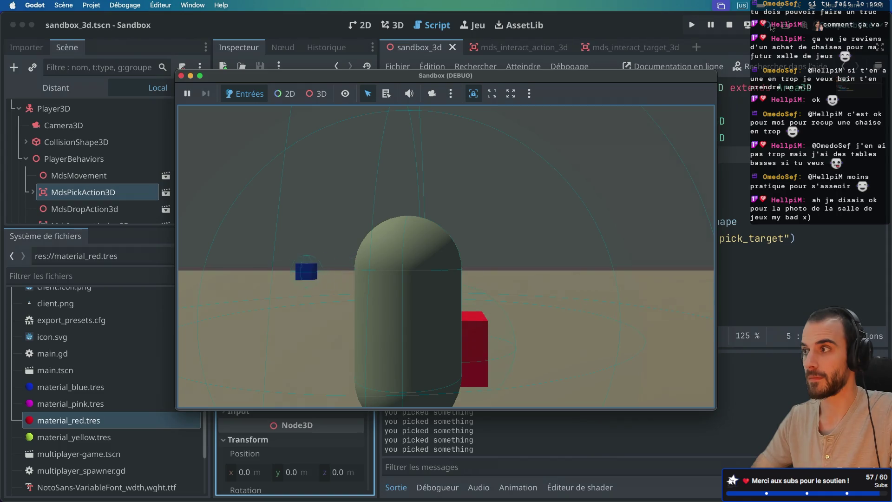
{"action": "key", "text": "e"}
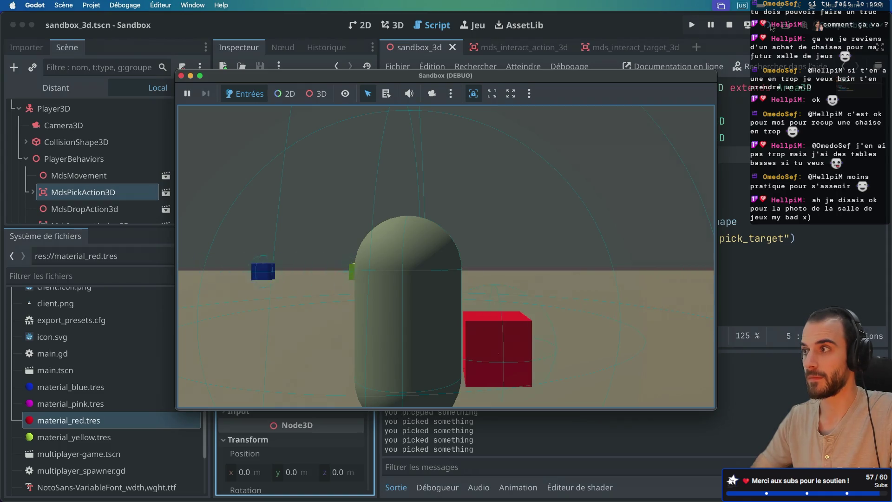
{"action": "key", "text": "e"}
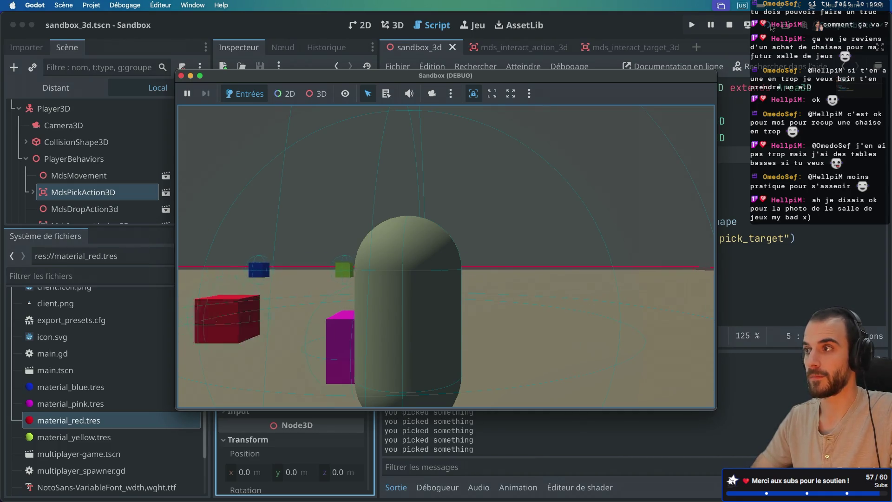
{"action": "key", "text": "e"}
{"action": "key", "text": "w"}
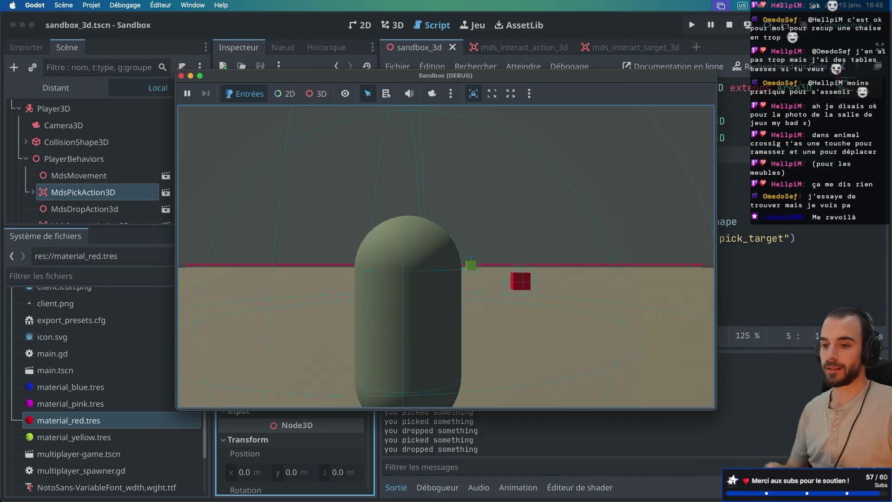
{"action": "left_click", "coordinate": [181, 76]}
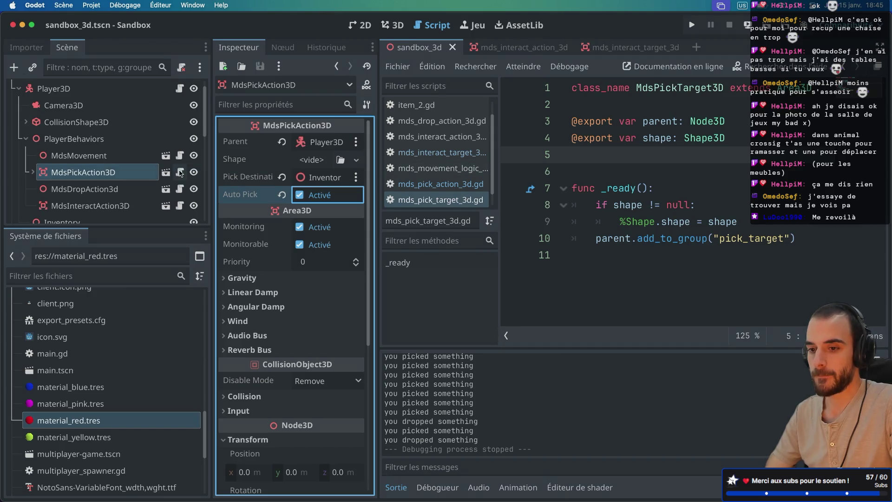
- Hide the docks and jump from the pick action script to the MdsPickTarget3D class definition
{"action": "scroll", "coordinate": [180, 177], "scroll_direction": "up", "scroll_amount": 1}
{"action": "left_click", "coordinate": [180, 183]}
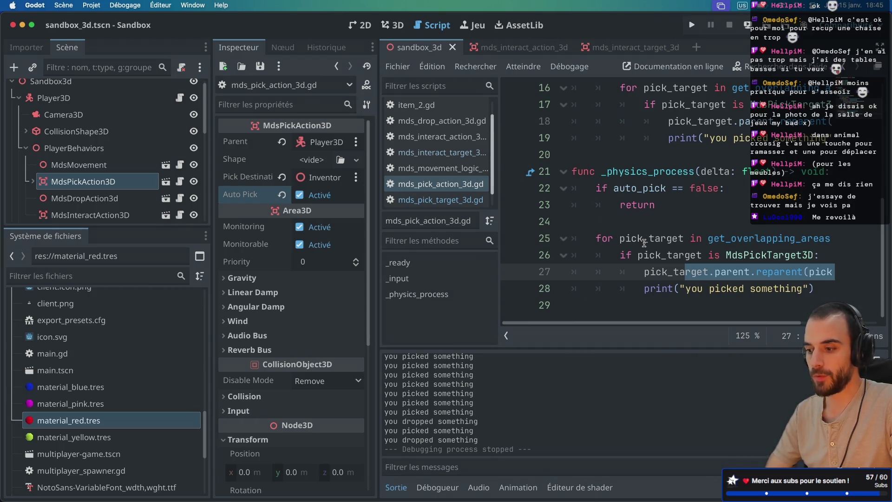
{"action": "key", "text": "ctrl+super+d"}
{"action": "left_click", "coordinate": [402, 245]}
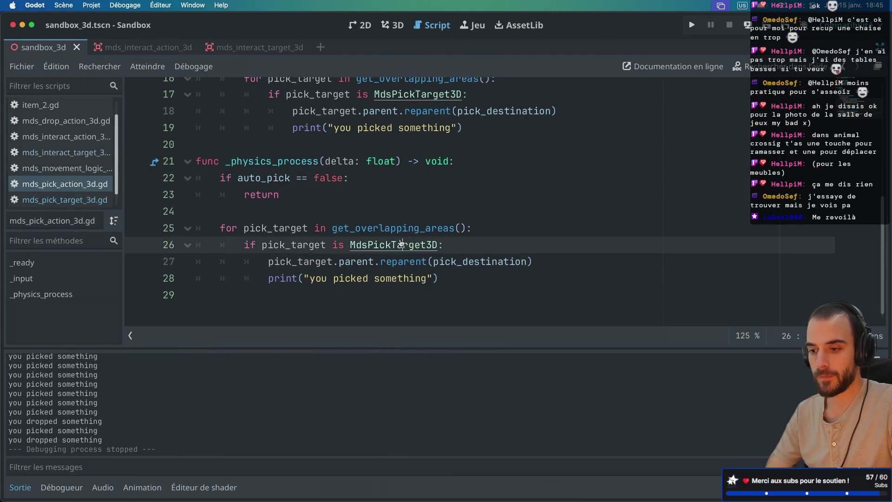
{"action": "left_click", "coordinate": [402, 244], "text": "ctrl"}
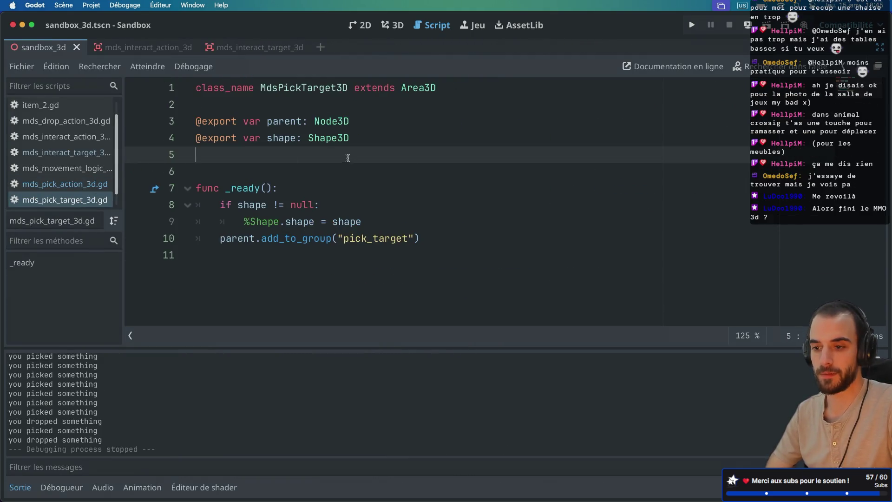
{"action": "type", "text": "@"}
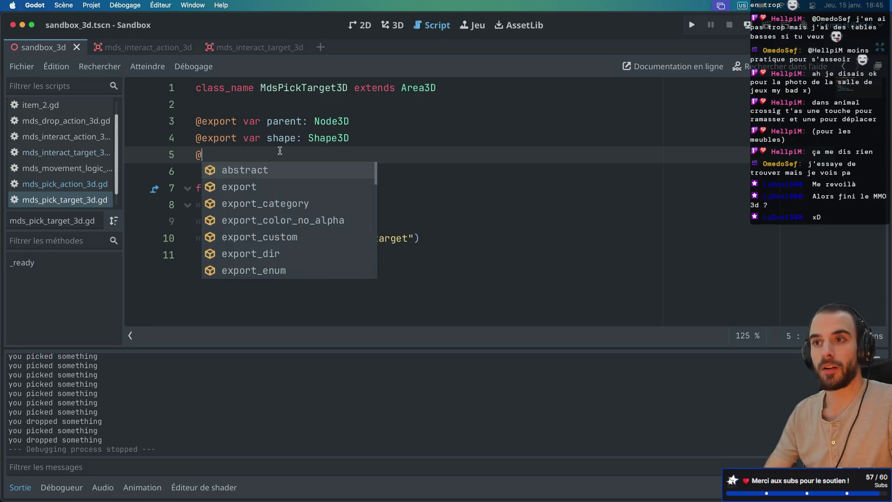
{"action": "type", "text": "export "}
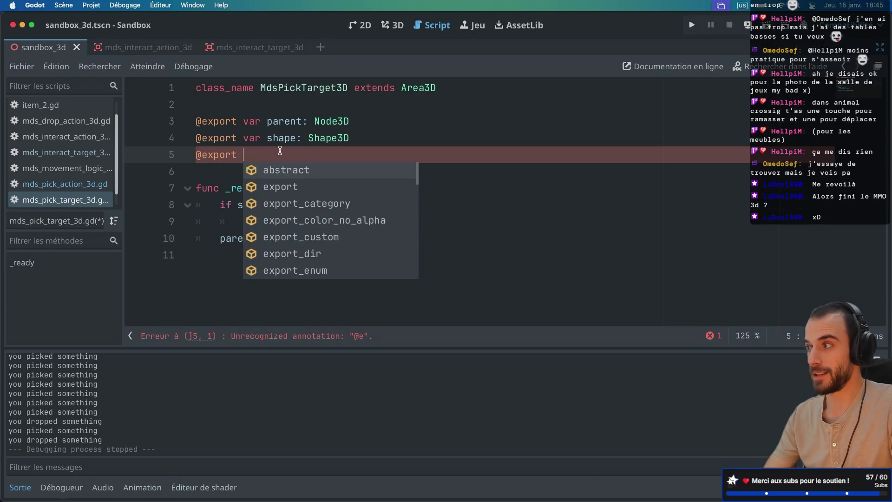
{"action": "type", "text": "var "}
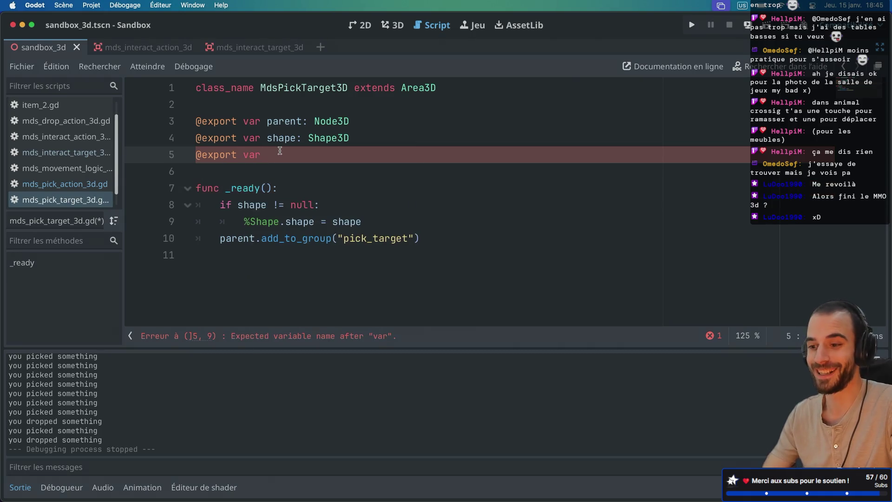
{"action": "type", "text": "auto_"}
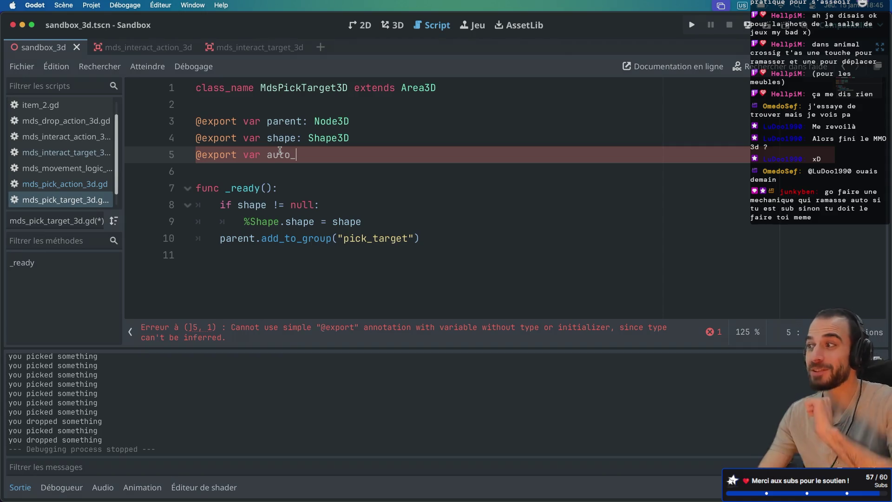
{"action": "type", "text": "pi"}
{"action": "key", "text": "BackSpace"}
{"action": "key", "text": "BackSpace"}
{"action": "type", "text": "pick: false"}
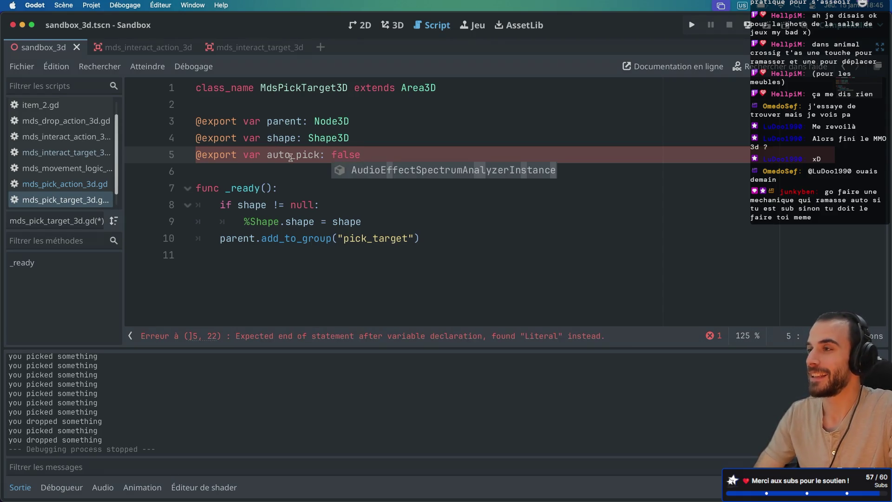
{"action": "left_click", "coordinate": [327, 154]}
{"action": "type", "text": "b"}
{"action": "key", "text": "BackSpace"}
{"action": "type", "text": "bool ="}
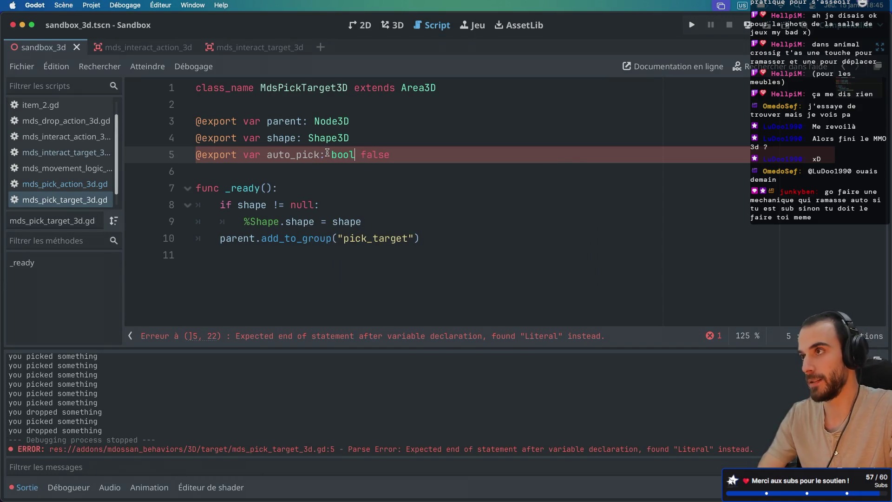
{"action": "left_click", "coordinate": [346, 139]}
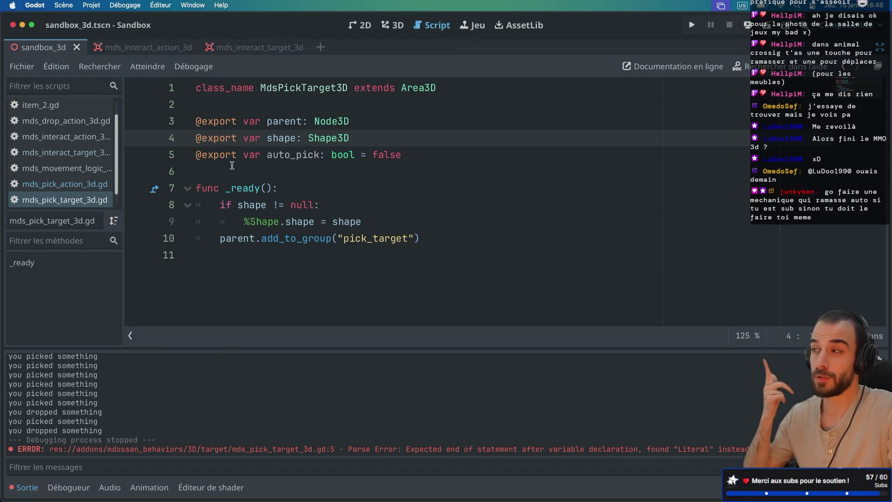
- Delete the auto_pick early-return check and leftover blank lines from _physics_process
{"action": "left_click", "coordinate": [75, 185]}
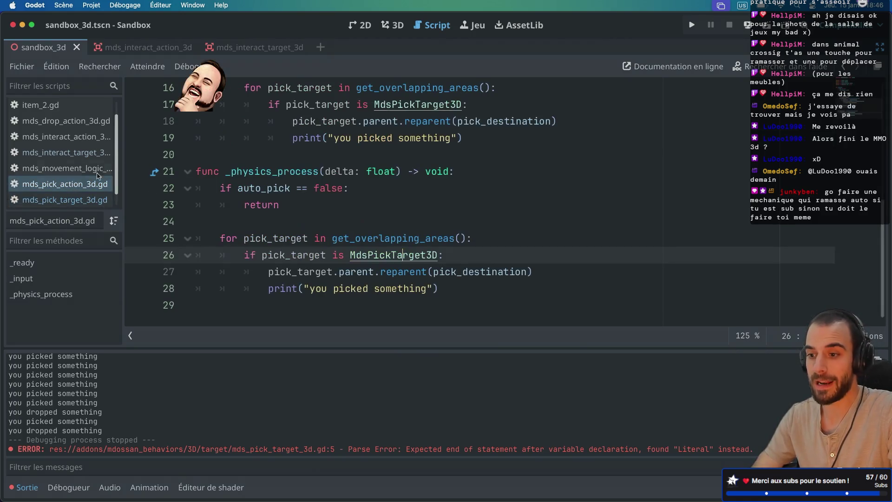
{"action": "left_click_drag", "start_coordinate": [315, 202], "coordinate": [171, 194]}
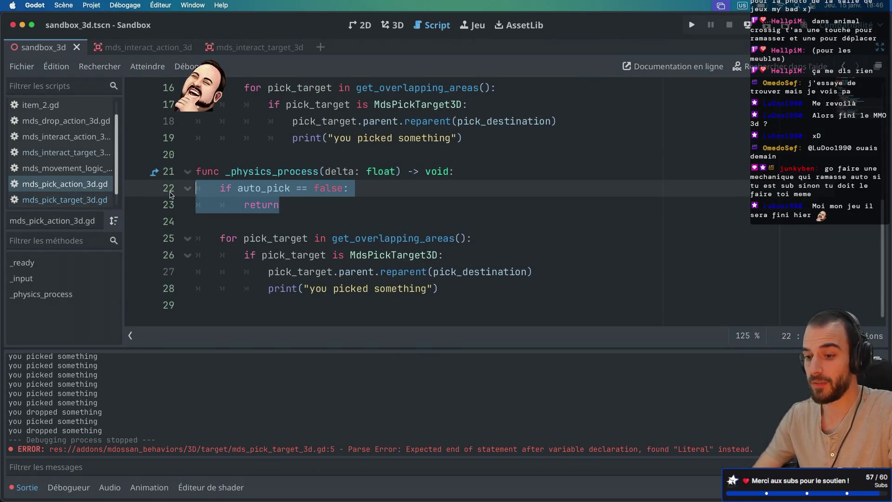
{"action": "key", "text": "BackSpace"}
{"action": "left_click", "coordinate": [240, 214]}
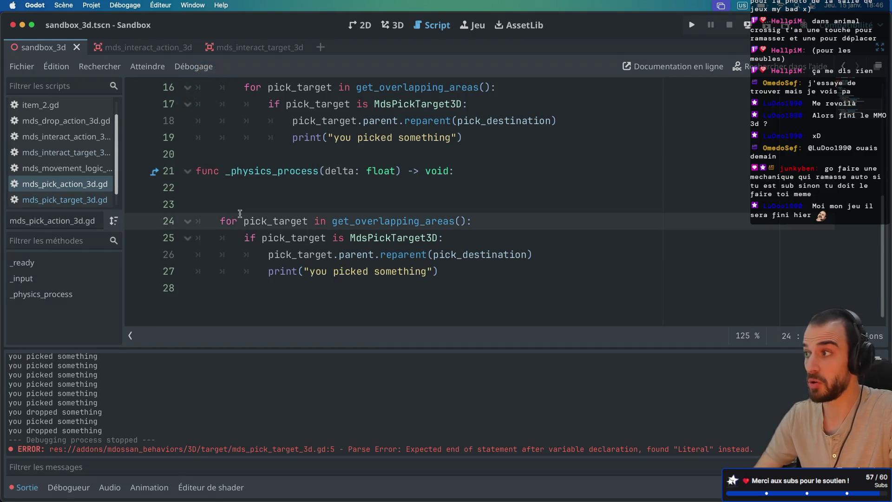
{"action": "key", "text": "Left"}
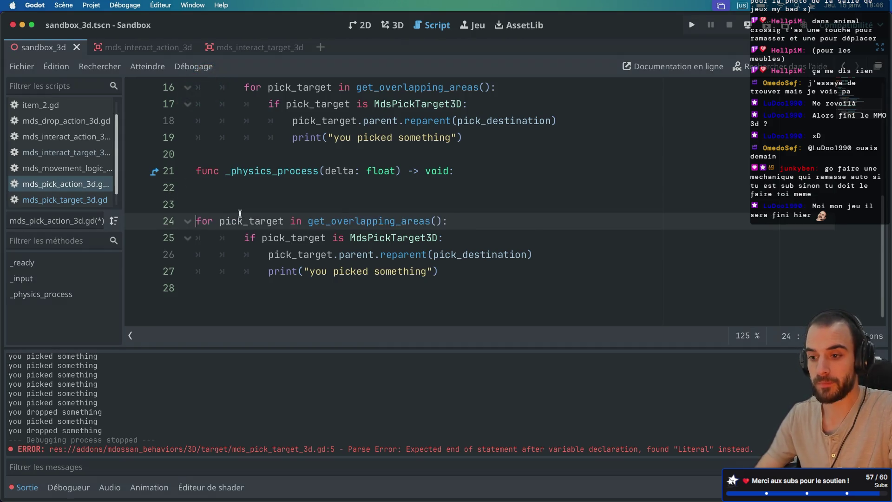
{"action": "key", "text": "BackSpace"}
{"action": "key", "text": "BackSpace"}
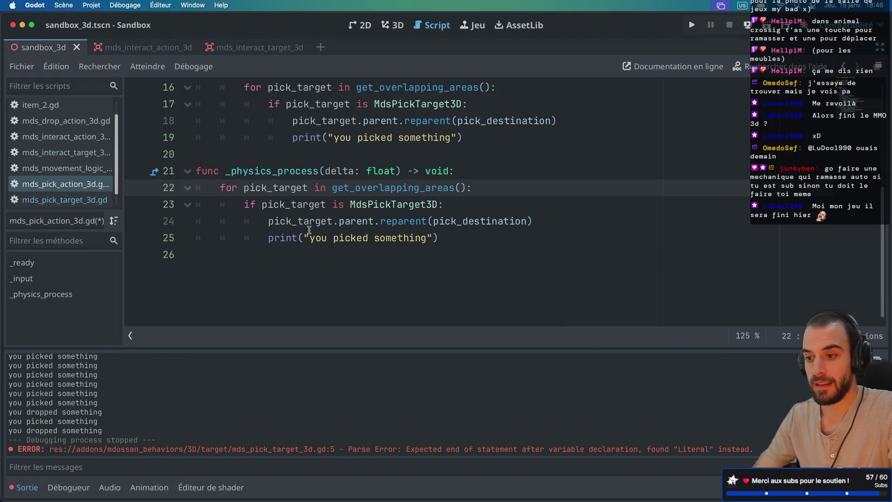
- Try appending 'and pick_target.auto' to the MdsPickTarget3D check on line 23, then remove it
{"action": "left_click", "coordinate": [454, 202]}
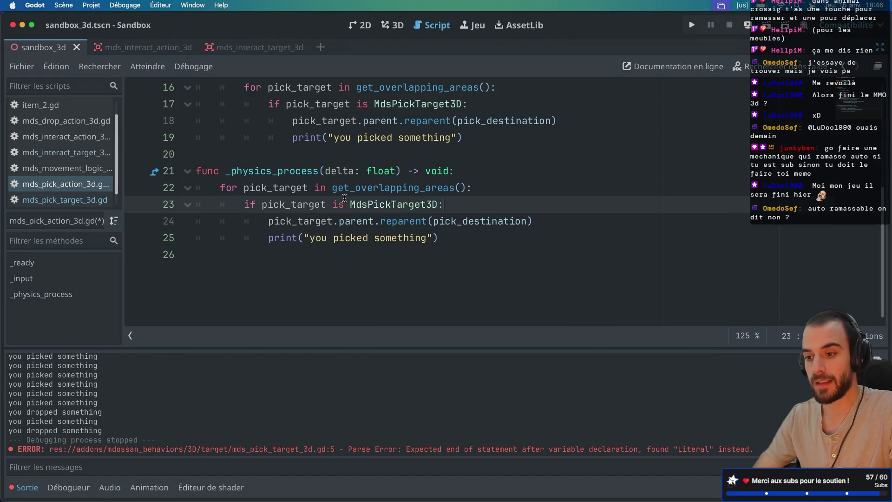
{"action": "left_click", "coordinate": [439, 205]}
{"action": "type", "text": "and pi"}
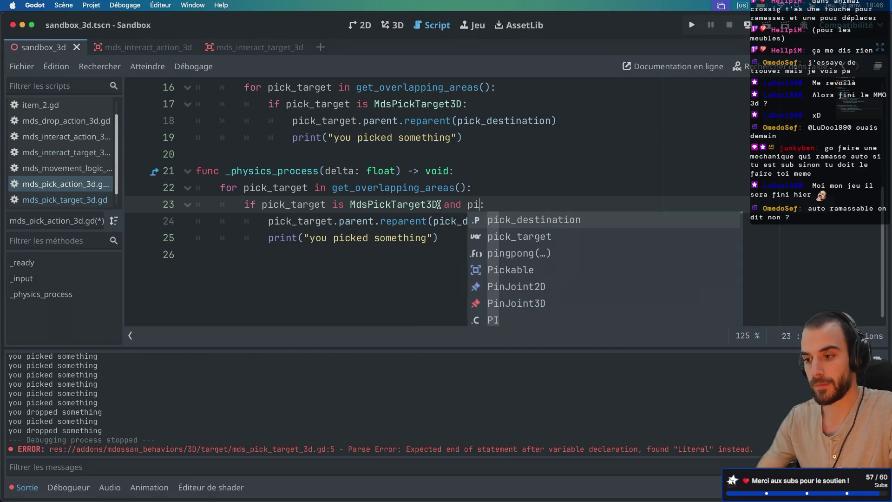
{"action": "key", "text": "Down"}
{"action": "key", "text": "Return"}
{"action": "type", "text": ".a"}
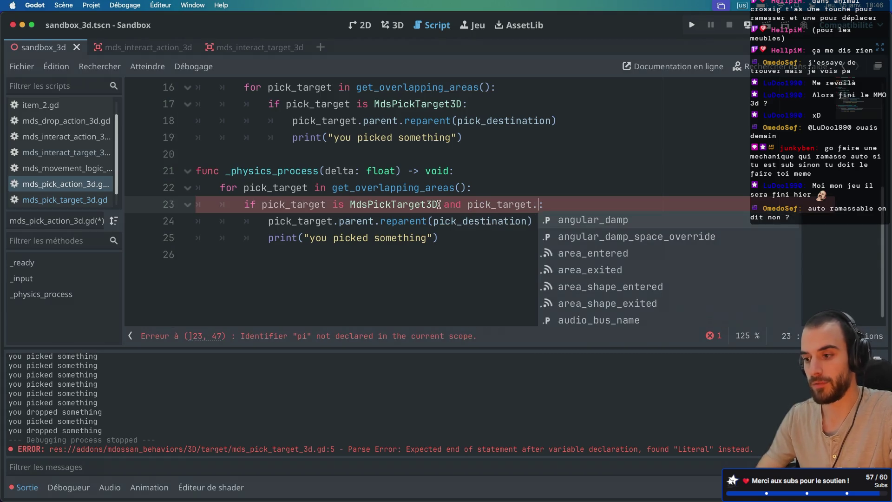
{"action": "type", "text": "uto"}
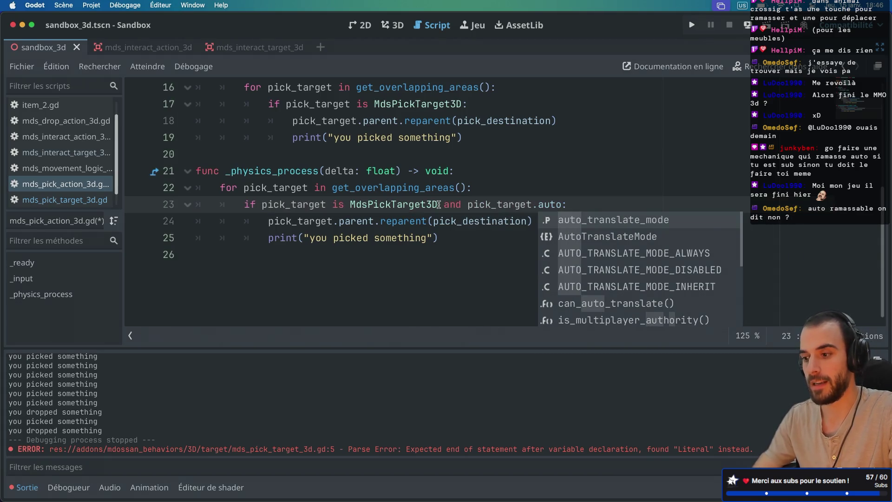
{"action": "left_click_drag", "start_coordinate": [444, 205], "coordinate": [564, 205]}
{"action": "key", "text": "BackSpace"}
{"action": "key", "text": "BackSpace"}
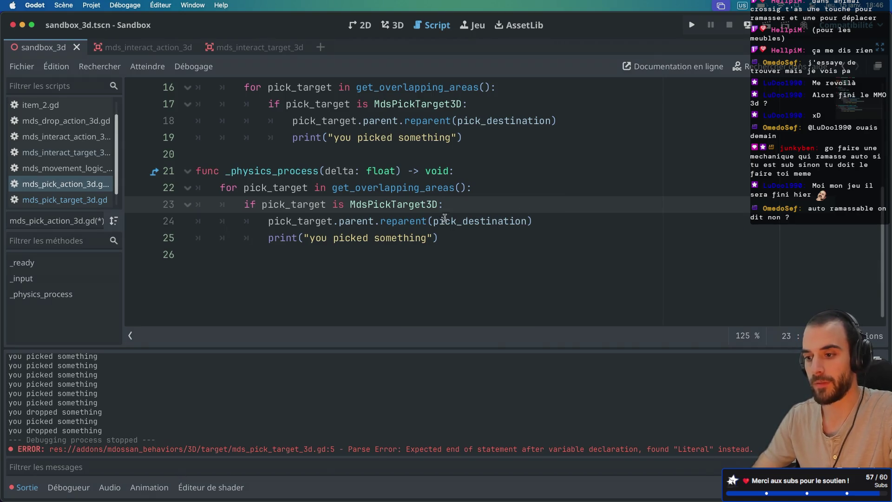
- Add an 'if pick_target.auto_pick:' line inside the MdsPickTarget3D type check
{"action": "key", "text": "Return"}
{"action": "type", "text": "if pi"}
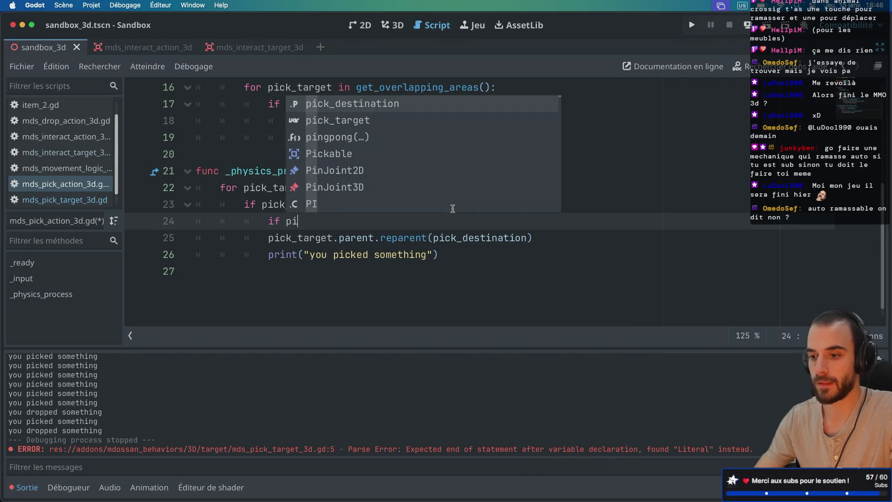
{"action": "key", "text": "Return"}
{"action": "key", "text": "BackSpace"}
{"action": "key", "text": "BackSpace"}
{"action": "key", "text": "BackSpace"}
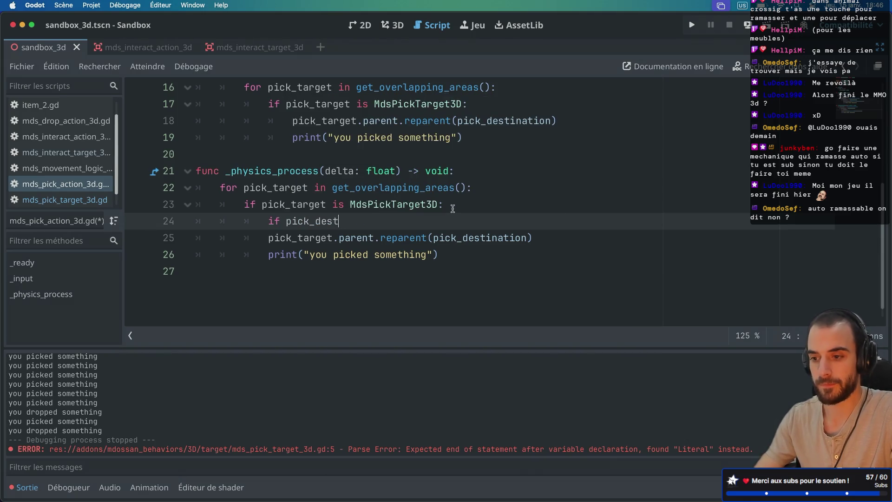
{"action": "type", "text": "tar"}
{"action": "key", "text": "Return"}
{"action": "type", "text": ".au"}
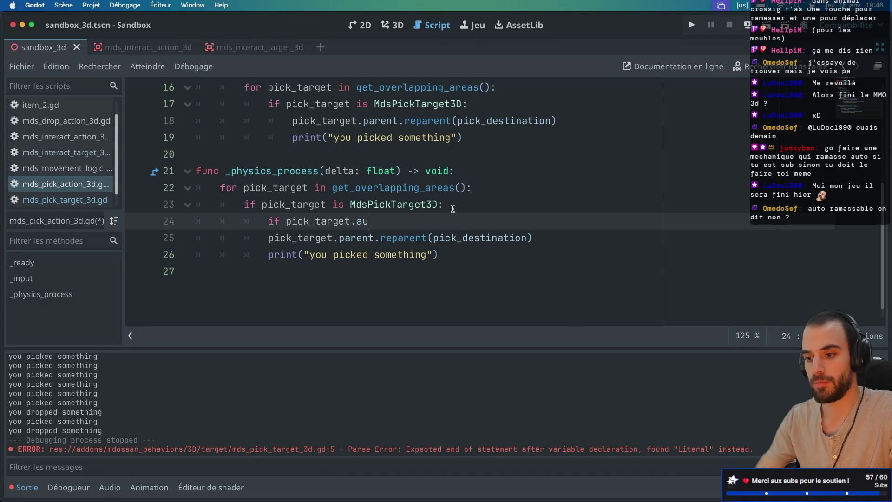
{"action": "key", "text": "Return"}
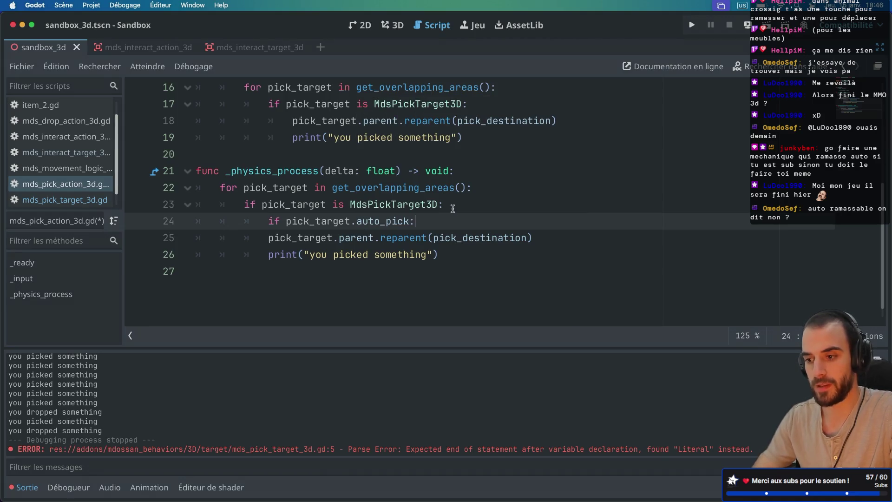
- Indent the reparent and print lines under the new check, save, and launch the game
{"action": "left_click", "coordinate": [268, 238]}
{"action": "key", "text": "Tab"}
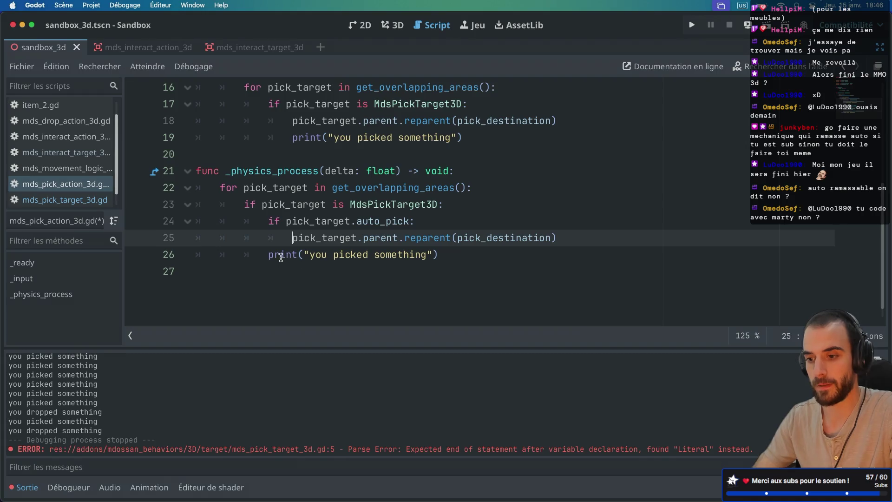
{"action": "left_click", "coordinate": [268, 255]}
{"action": "key", "text": "Tab"}
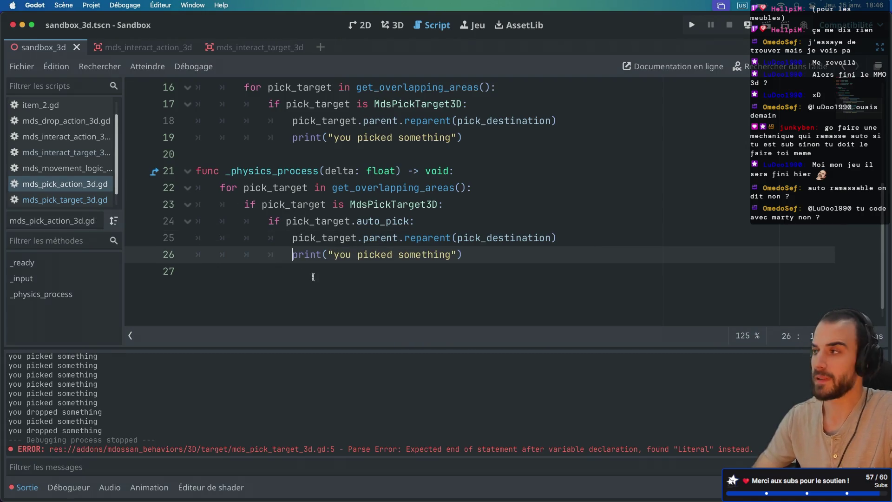
{"action": "mouse_move", "coordinate": [282, 245]}
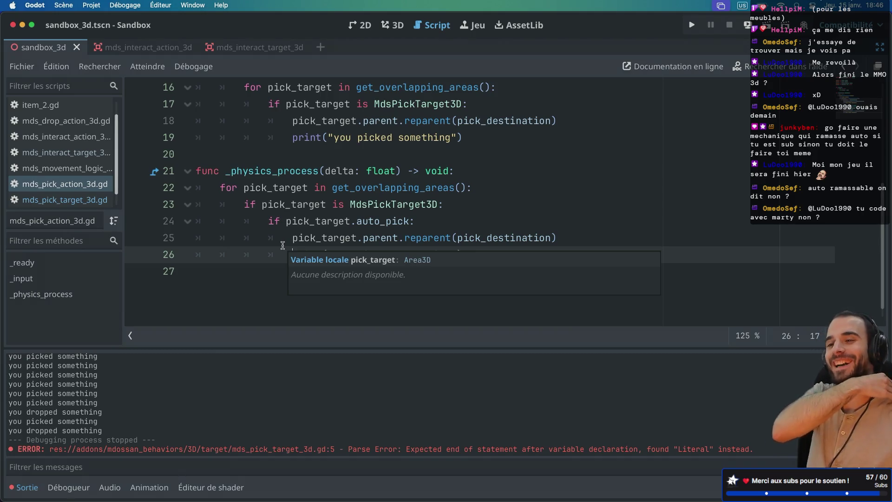
{"action": "key", "text": "ctrl+s"}
{"action": "left_click", "coordinate": [345, 207]}
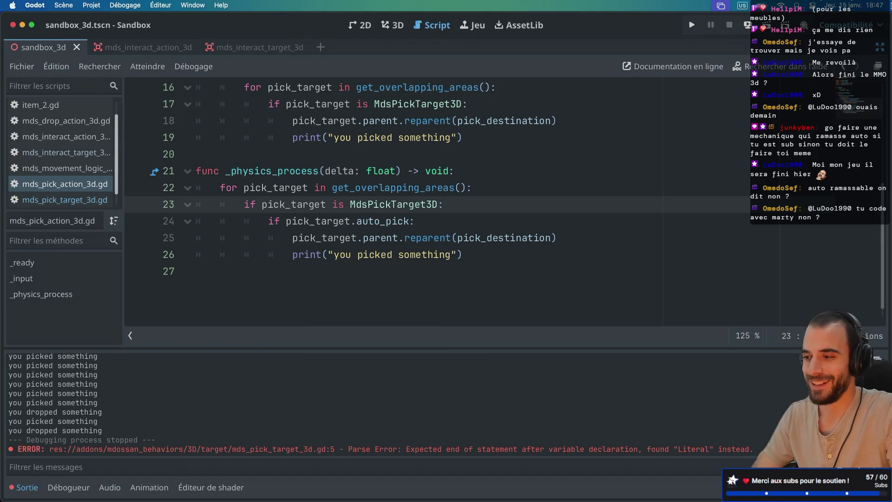
{"action": "left_click", "coordinate": [767, 24]}
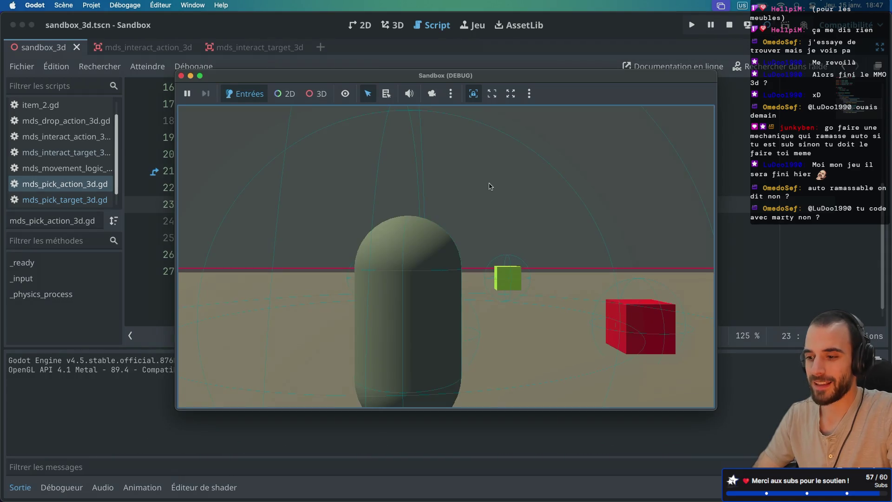
{"action": "key", "text": "Left"}
{"action": "key", "text": "Left"}
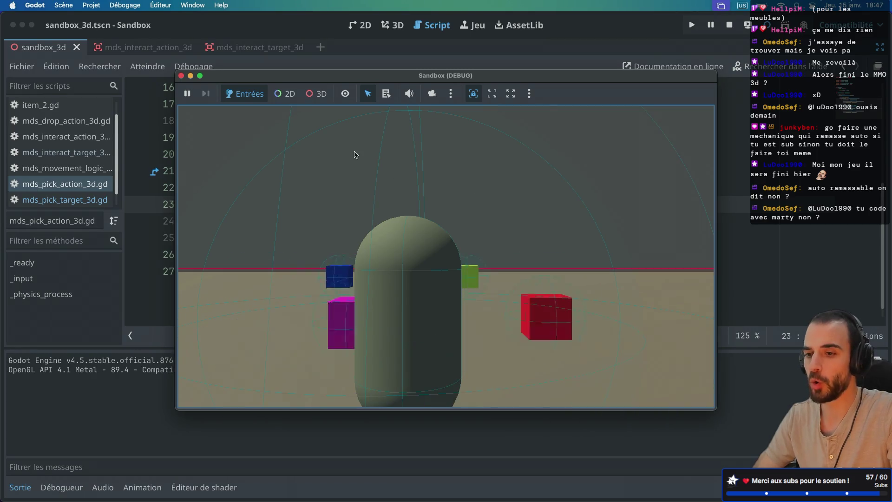
{"action": "left_click", "coordinate": [181, 75]}
{"action": "scroll", "coordinate": [300, 159], "scroll_direction": "up", "scroll_amount": 5}
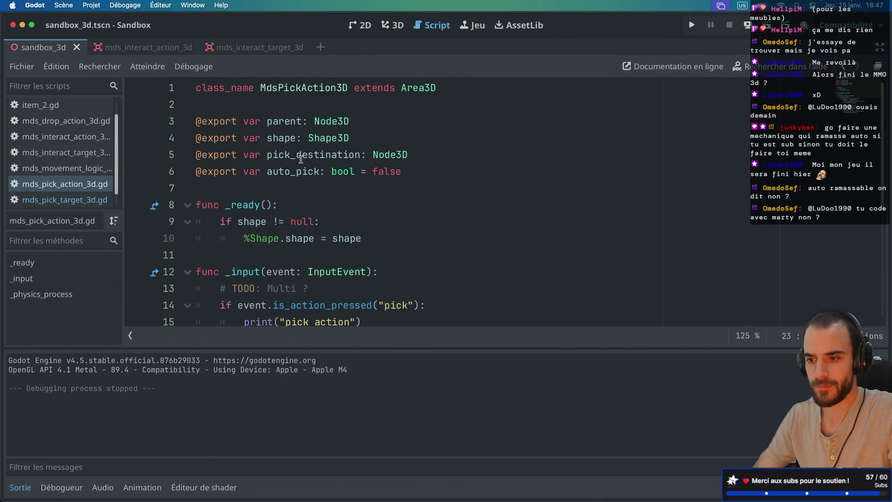
{"action": "left_click_drag", "start_coordinate": [420, 173], "coordinate": [426, 162]}
{"action": "key", "text": "BackSpace"}
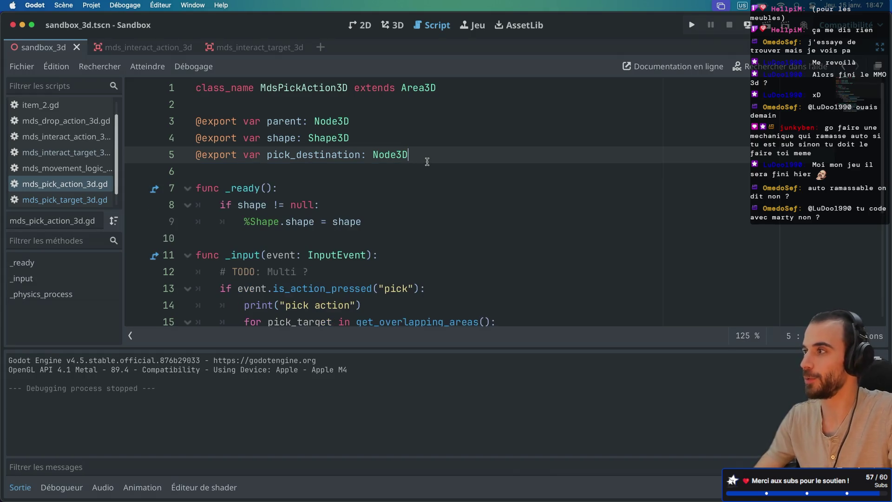
{"action": "key", "text": "ctrl+s"}
- Leave distraction-free editing mode
{"action": "scroll", "coordinate": [432, 162], "scroll_direction": "down", "scroll_amount": 4}
{"action": "scroll", "coordinate": [432, 162], "scroll_direction": "down", "scroll_amount": 1}
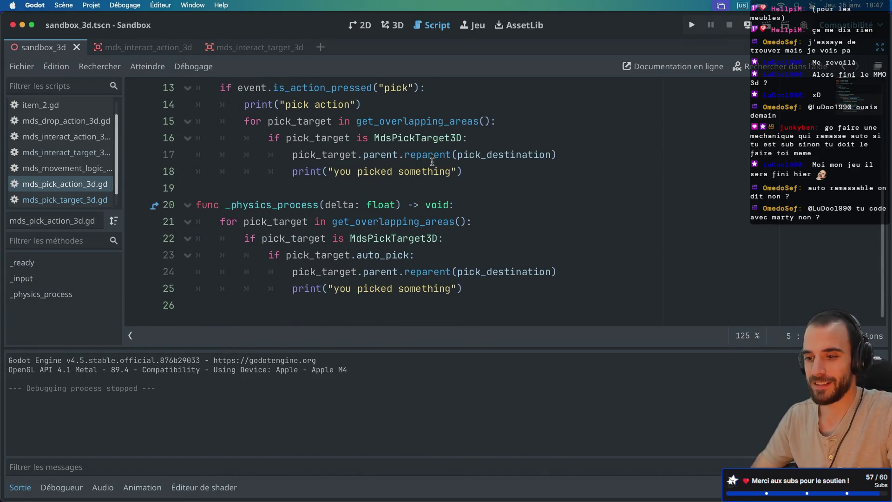
{"action": "key", "text": "super+ctrl+d"}
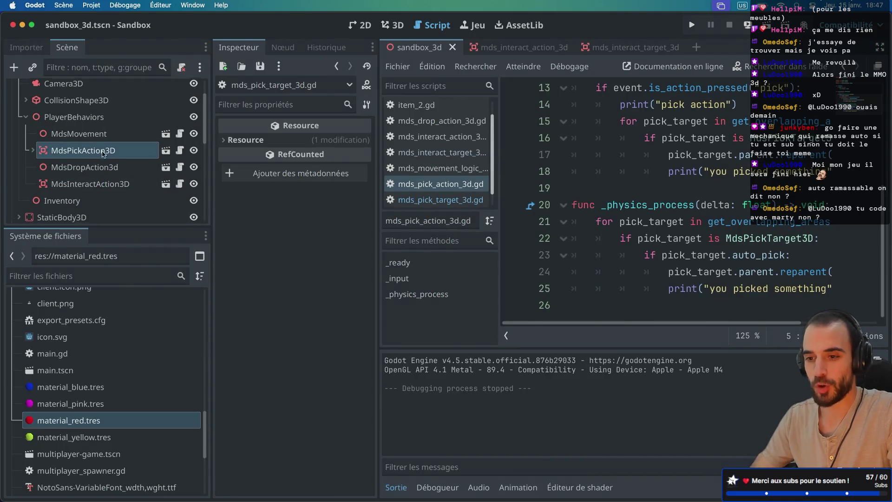
- Inspect MdsPickAction3D and the RedItem nodes, ending on RedItem's MdsPickTarget3D
{"action": "scroll", "coordinate": [100, 154], "scroll_direction": "down", "scroll_amount": 3}
{"action": "scroll", "coordinate": [103, 155], "scroll_direction": "up", "scroll_amount": 5}
{"action": "scroll", "coordinate": [103, 153], "scroll_direction": "down", "scroll_amount": 8}
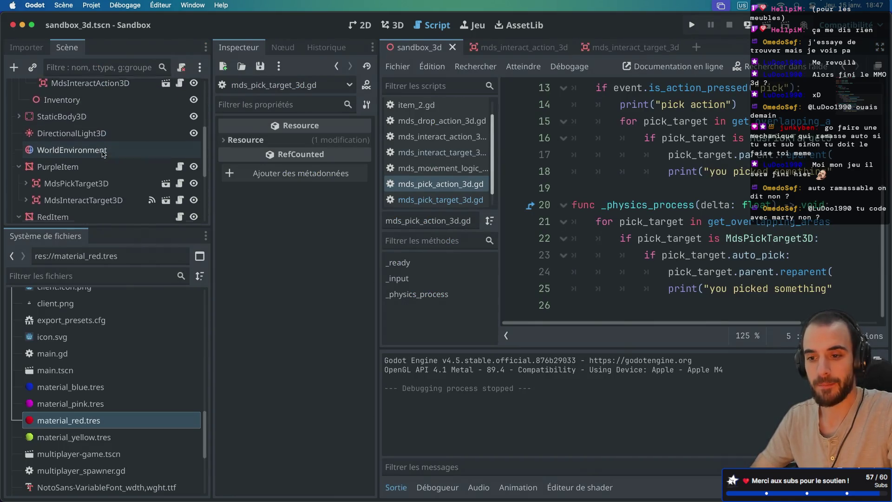
{"action": "scroll", "coordinate": [103, 139], "scroll_direction": "up", "scroll_amount": 4}
{"action": "left_click", "coordinate": [100, 122]}
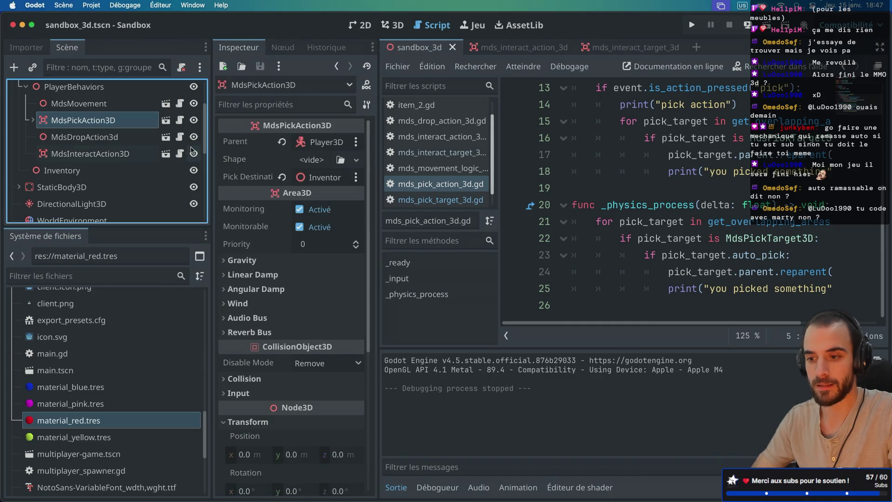
{"action": "scroll", "coordinate": [69, 181], "scroll_direction": "down", "scroll_amount": 4}
{"action": "scroll", "coordinate": [69, 186], "scroll_direction": "down", "scroll_amount": 2}
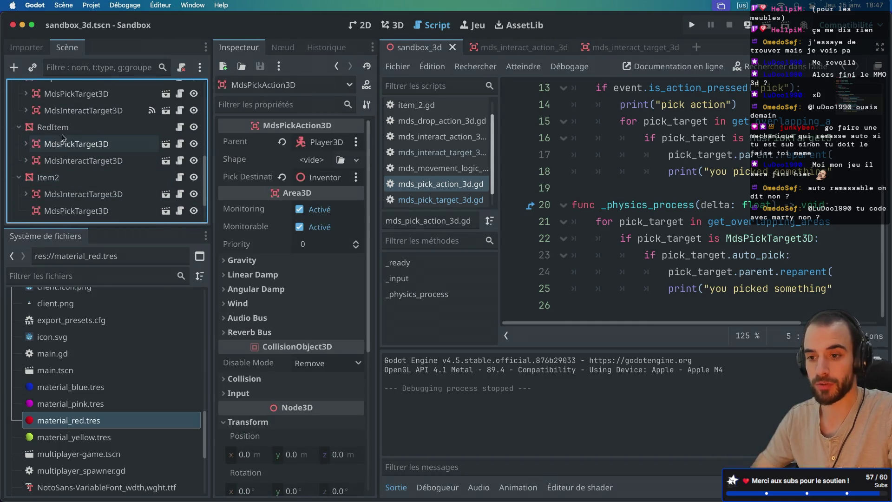
{"action": "left_click", "coordinate": [125, 135]}
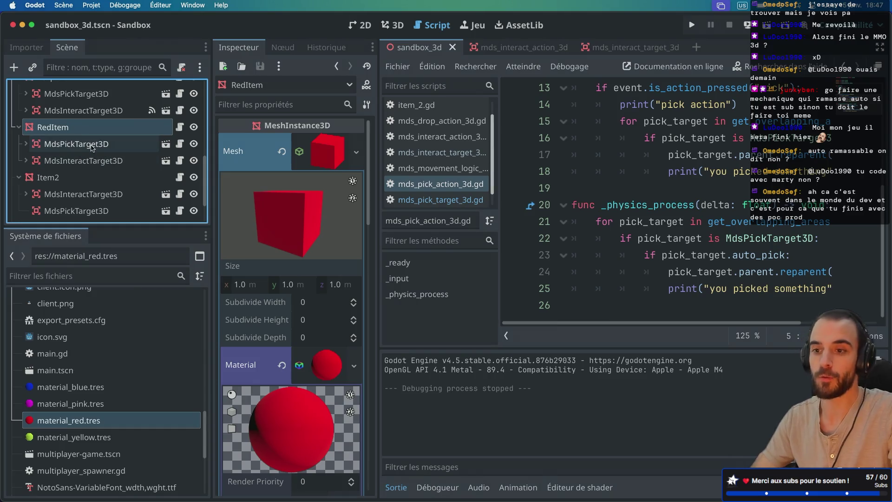
{"action": "left_click", "coordinate": [99, 162]}
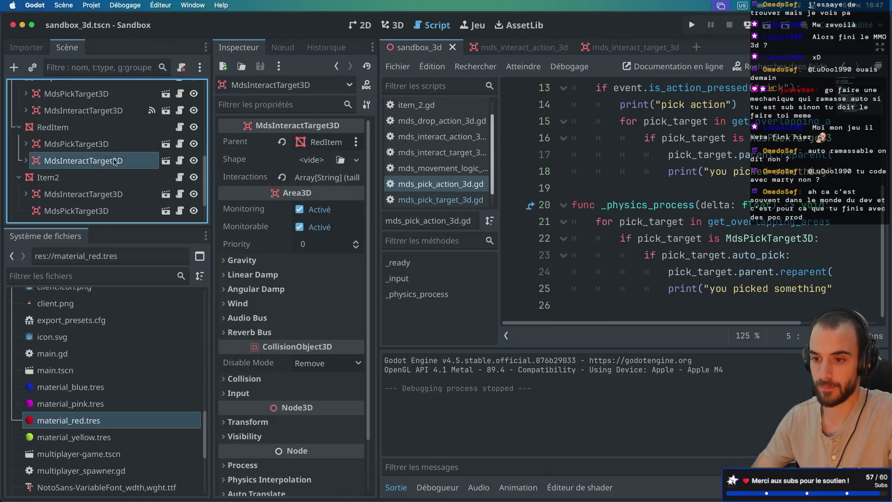
{"action": "left_click", "coordinate": [101, 145]}
- Enable Auto Pick on RedItem's MdsPickTarget3D, save the scene, and launch the game
{"action": "left_click", "coordinate": [302, 178]}
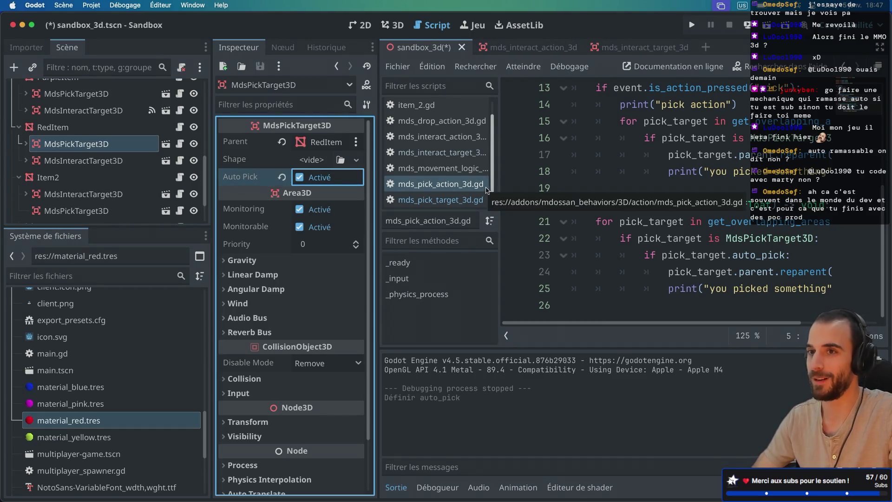
{"action": "key", "text": "super+s"}
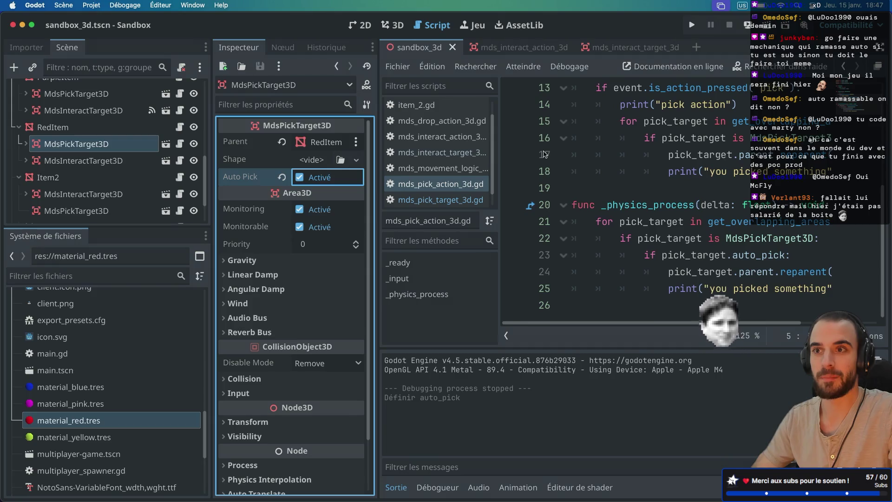
{"action": "key", "text": "super+s"}
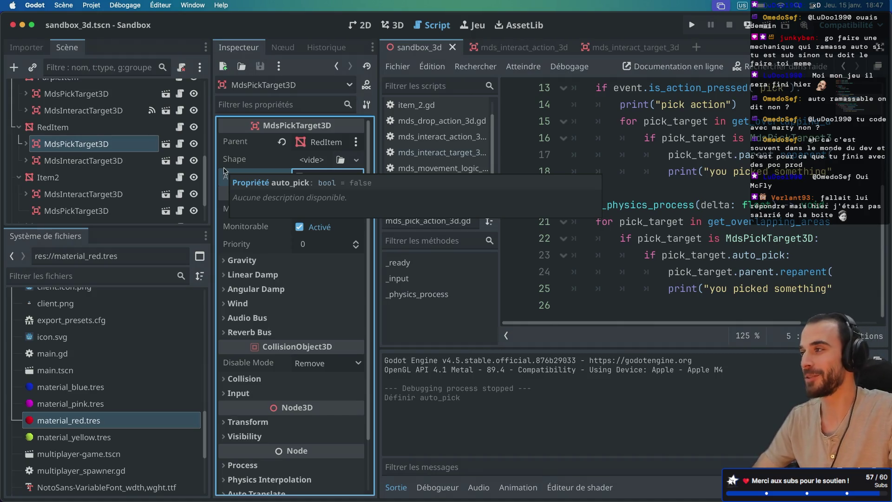
{"action": "left_click", "coordinate": [299, 177]}
{"action": "left_click", "coordinate": [768, 28]}
- Walk the player with A, D and W onto the red cube to auto-pick it, then close the game
{"action": "key", "text": "a"}
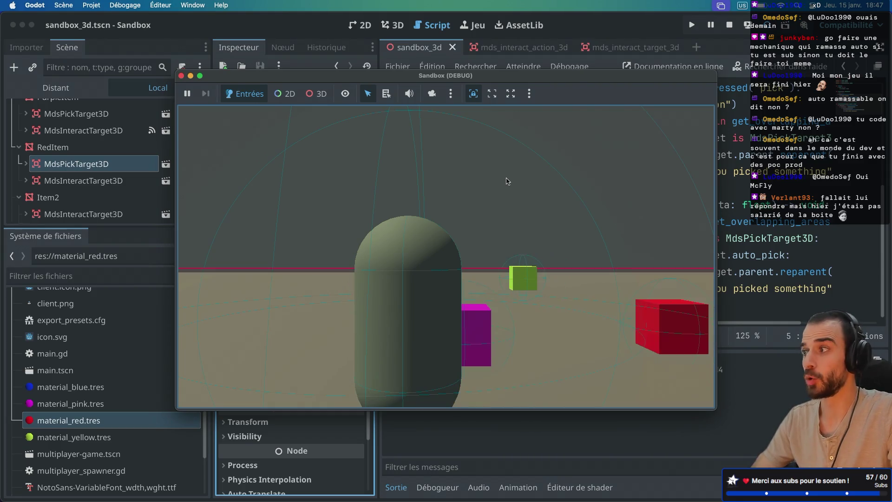
{"action": "key", "text": "d"}
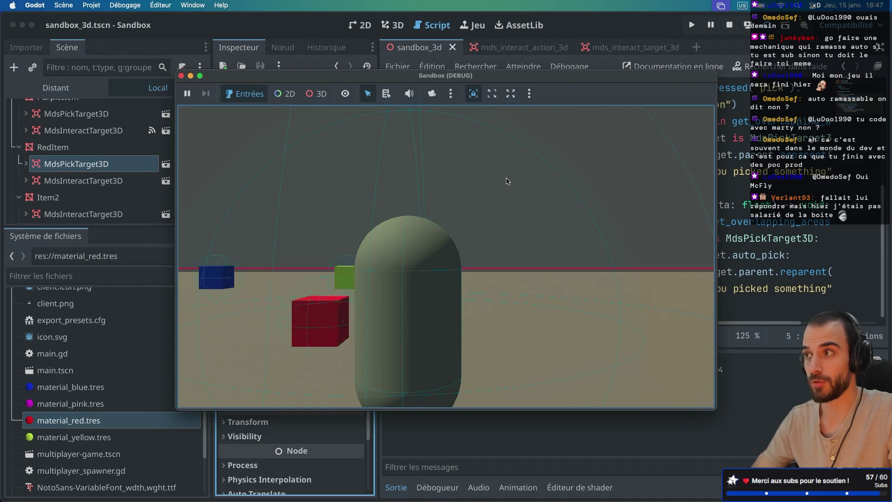
{"action": "key", "text": "w"}
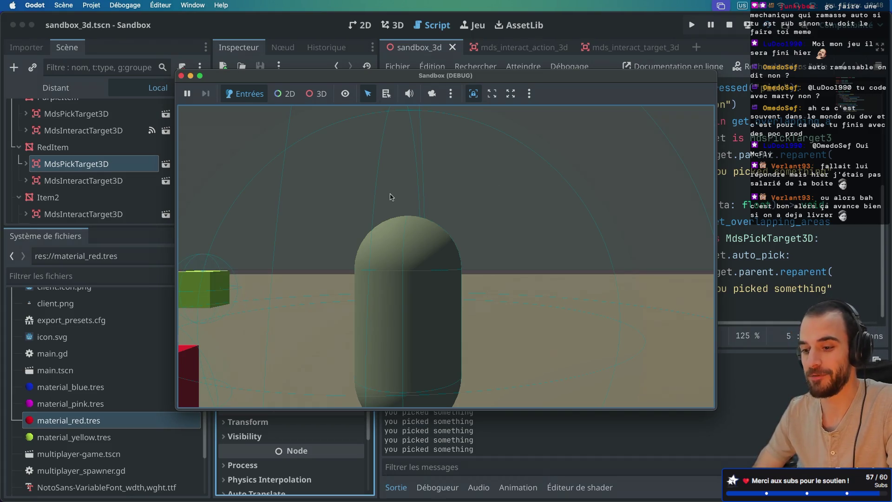
{"action": "left_click", "coordinate": [182, 75]}
- Review the auto_pick check in mds_pick_action_3d.gd's _physics_process
{"action": "scroll", "coordinate": [371, 191], "scroll_direction": "up", "scroll_amount": 5}
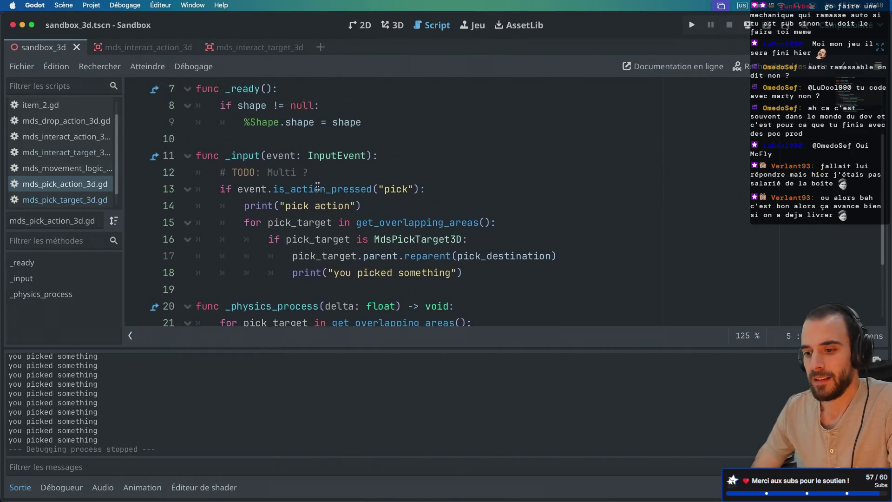
{"action": "scroll", "coordinate": [341, 189], "scroll_direction": "down", "scroll_amount": 5}
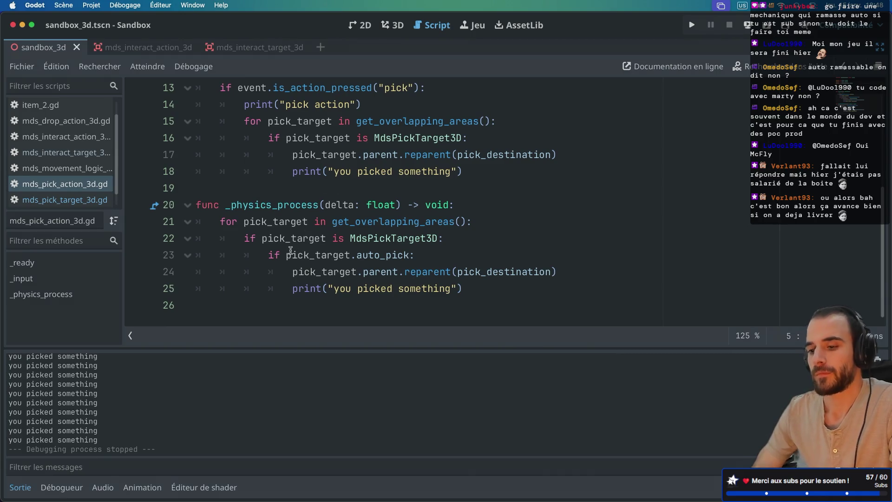
{"action": "mouse_move", "coordinate": [291, 251]}
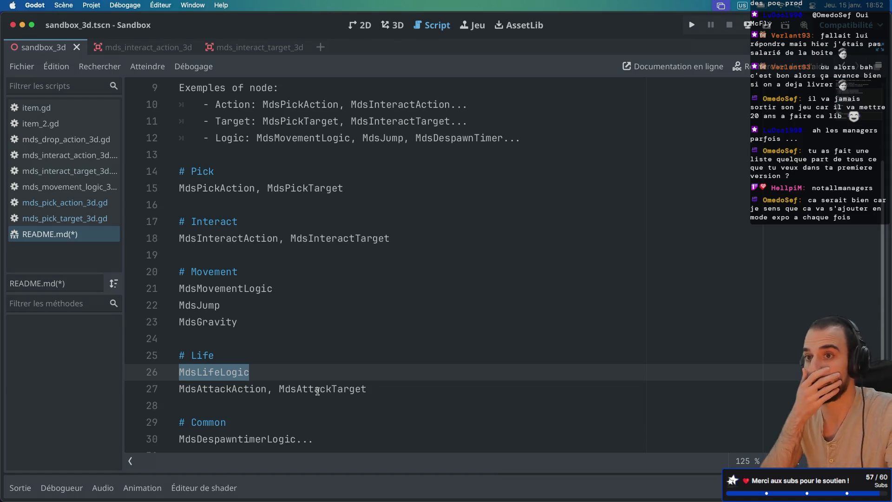
- Add a '# Invontory' heading after the Life section on line 27 of the README, then open AssetLib
{"action": "scroll", "coordinate": [318, 391], "scroll_direction": "down", "scroll_amount": 1}
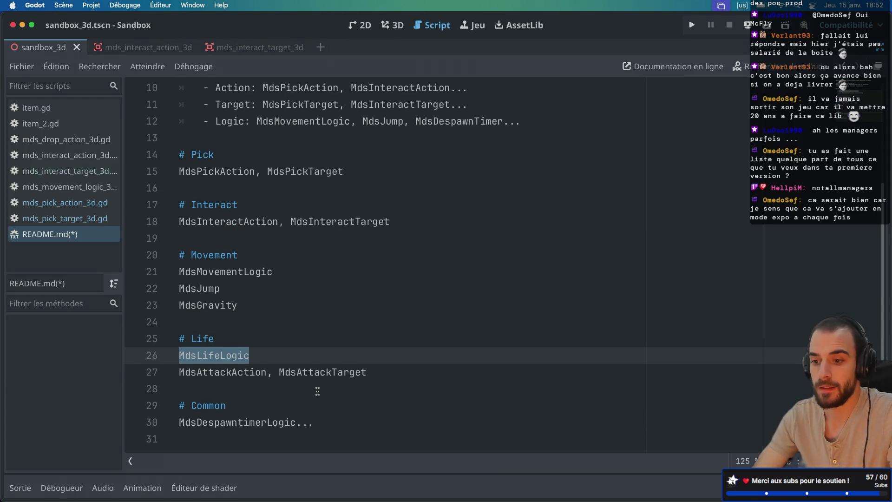
{"action": "double_click", "coordinate": [261, 370]}
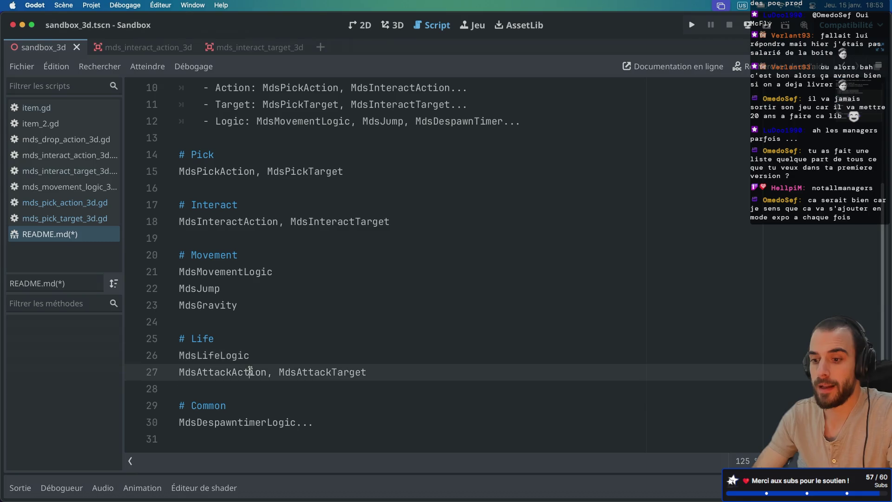
{"action": "double_click", "coordinate": [339, 367]}
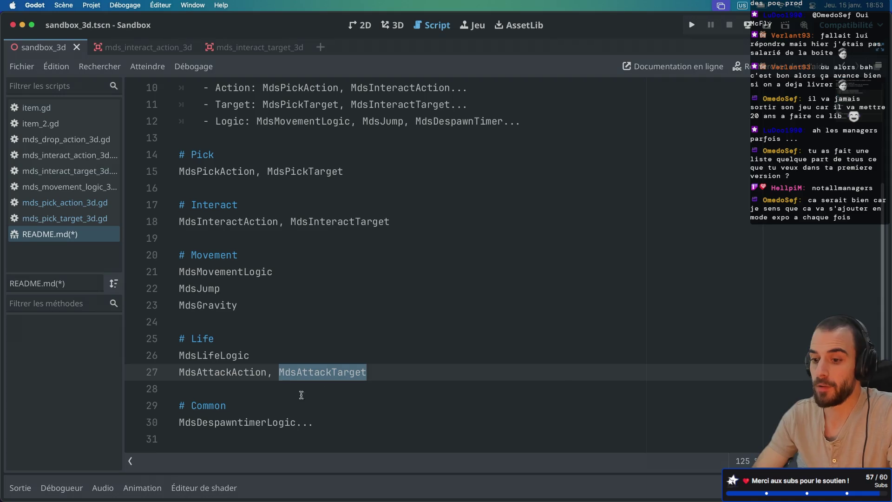
{"action": "left_click", "coordinate": [386, 374]}
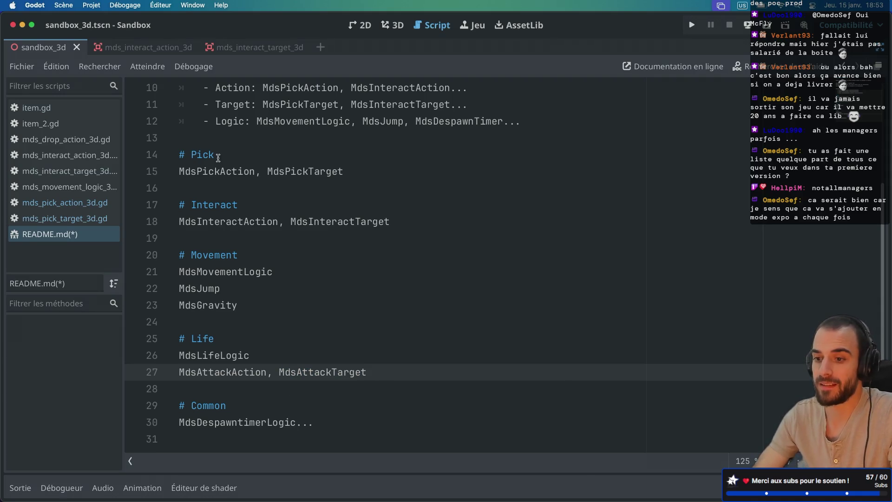
{"action": "left_click", "coordinate": [195, 155]}
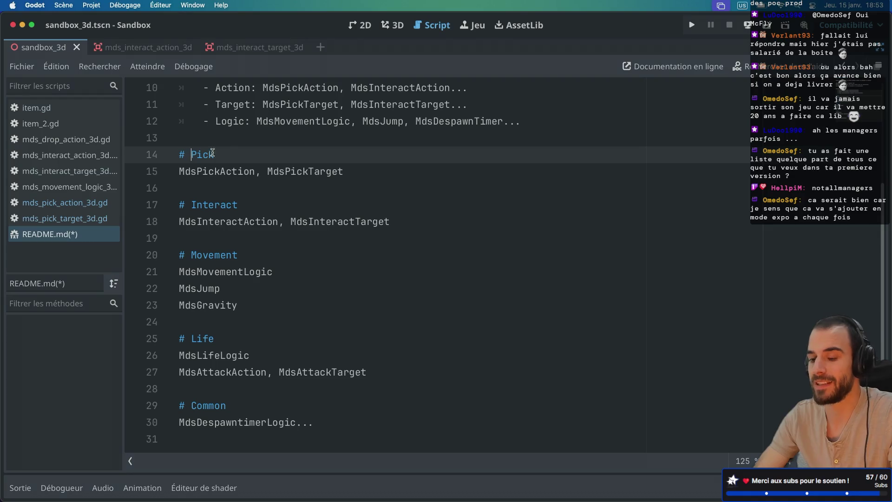
{"action": "left_click", "coordinate": [386, 371]}
{"action": "key", "text": "Return"}
{"action": "key", "text": "Return"}
{"action": "type", "text": "# Invo"}
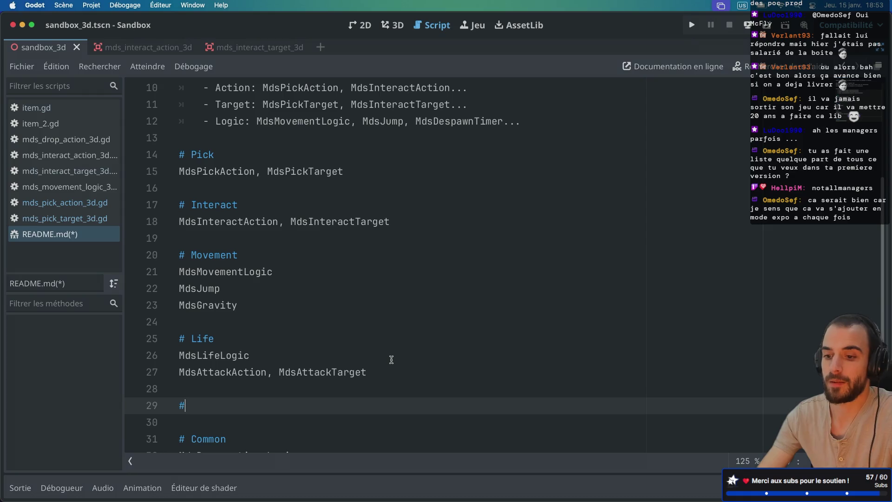
{"action": "type", "text": "ntory"}
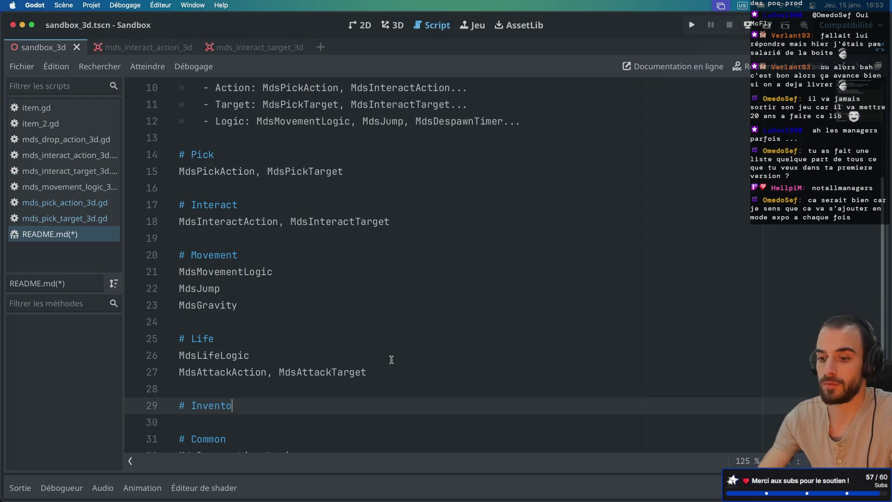
{"action": "left_click", "coordinate": [520, 26]}
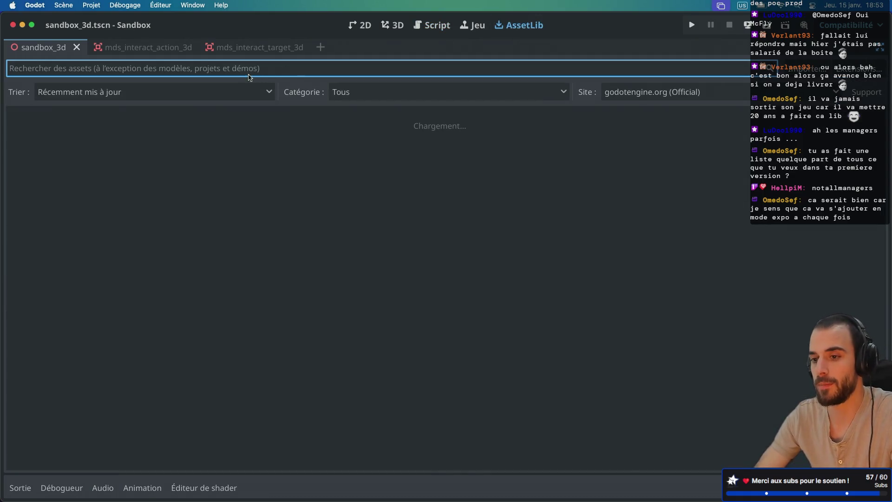
- Search AssetLib for 'mdossan', then go back to README.md and add a line under Inventory
{"action": "type", "text": "mdossan"}
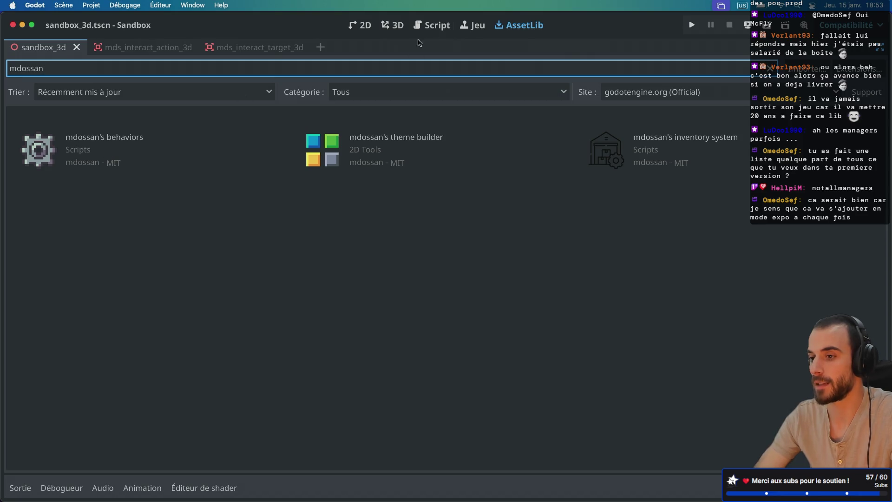
{"action": "left_click", "coordinate": [431, 25]}
{"action": "key", "text": "Return"}
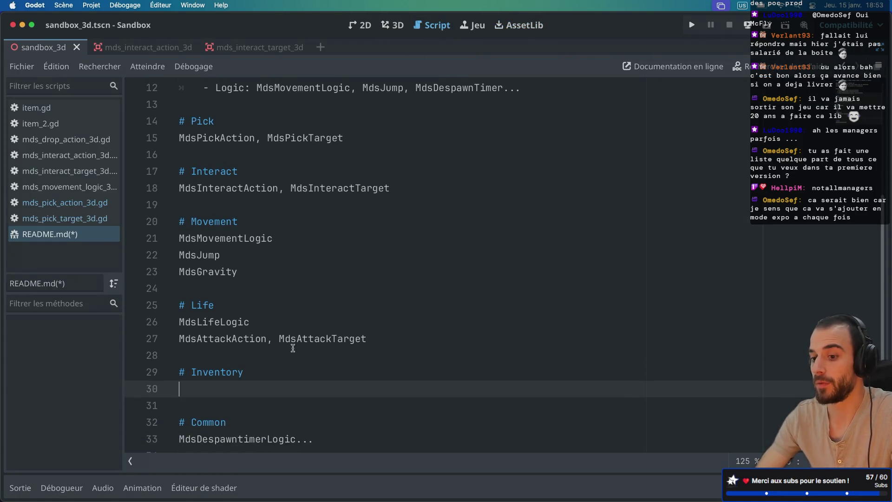
- List MdsInventoryLogic under the Inventory heading, add a blank line, save, and switch to the browser
{"action": "type", "text": "MdsInven"}
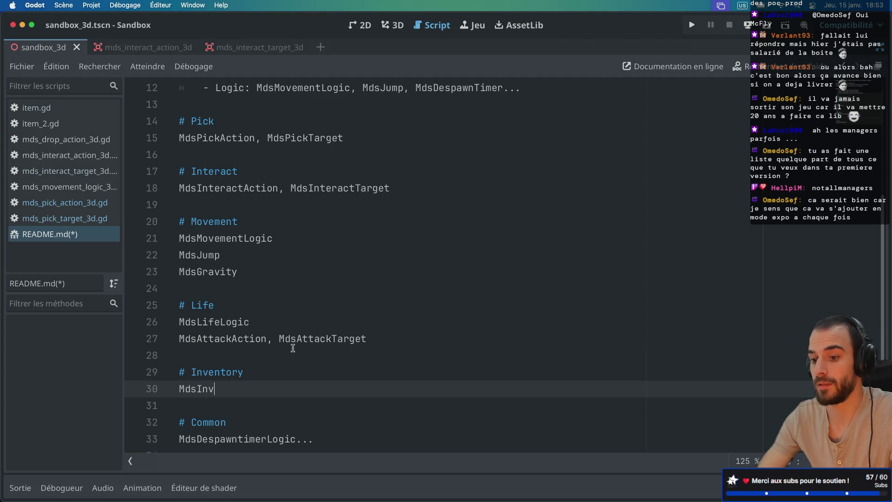
{"action": "type", "text": "tory"}
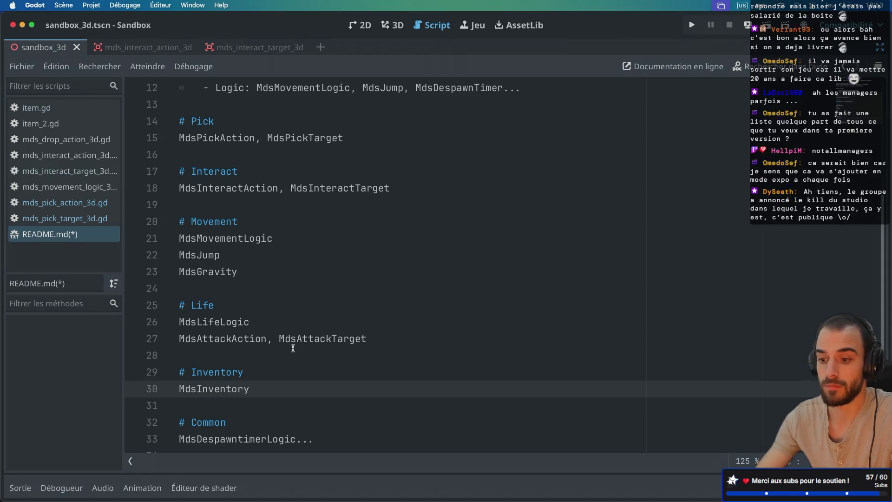
{"action": "type", "text": "Logic"}
{"action": "left_click", "coordinate": [269, 368]}
{"action": "key", "text": "Return"}
{"action": "key", "text": "ctrl+s"}
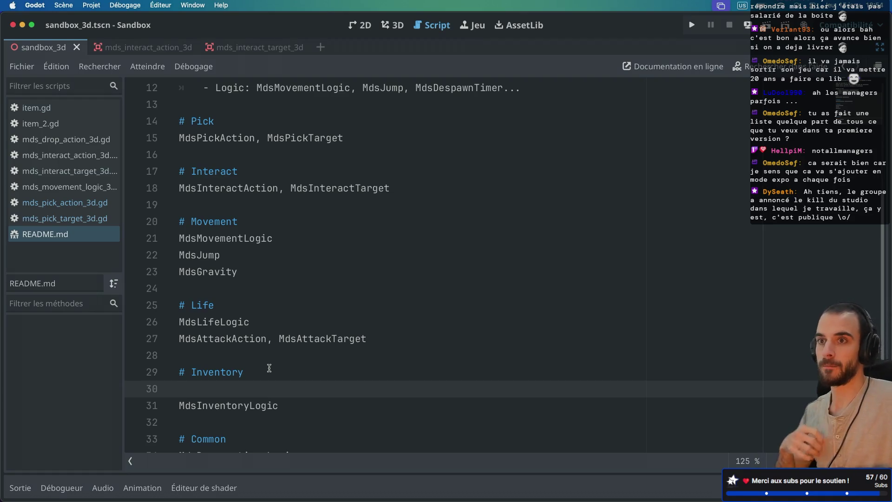
{"action": "key", "text": "super+Tab"}
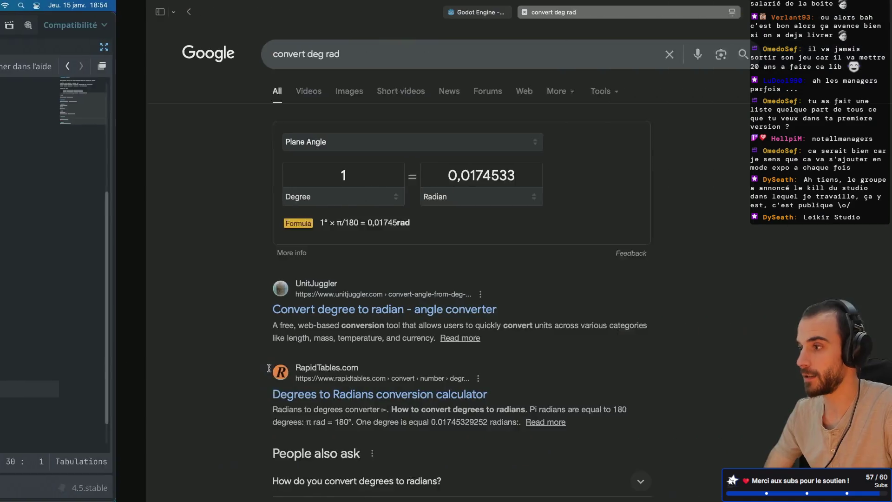
- Search Google for 'leikir Studio' in a new tab and open the studio's productions page
{"action": "key", "text": "super+t"}
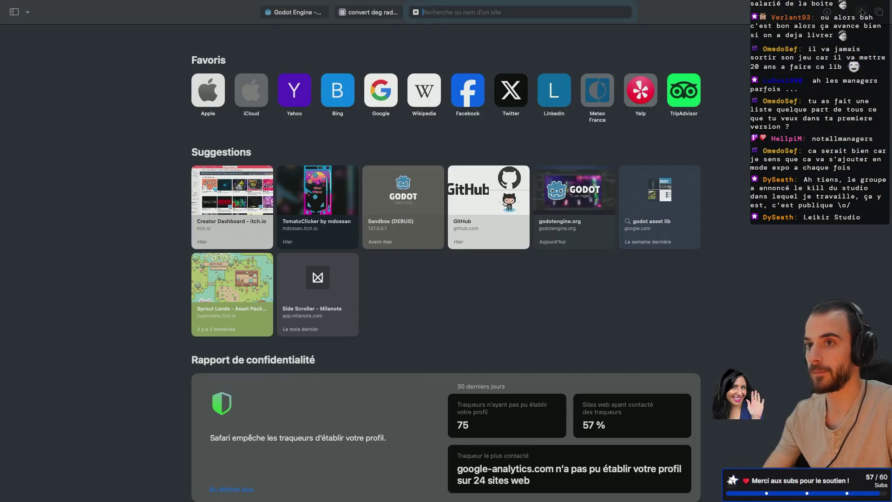
{"action": "type", "text": "leikir Stu"}
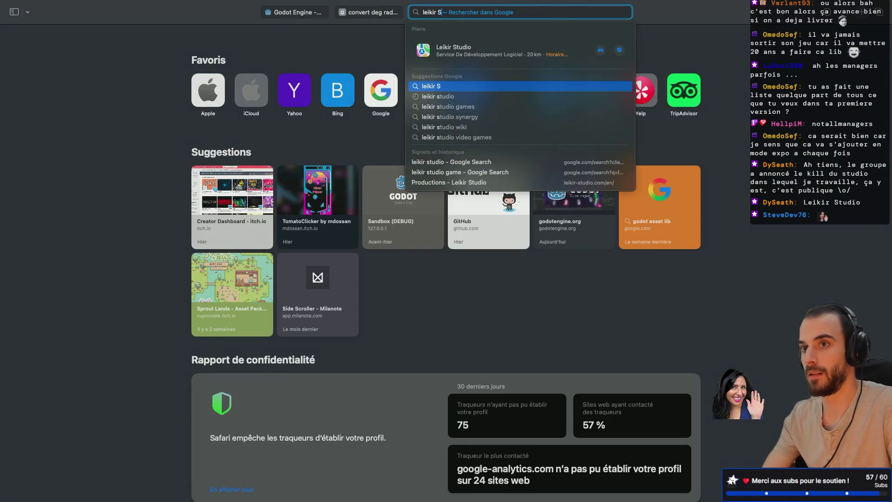
{"action": "type", "text": "dio"}
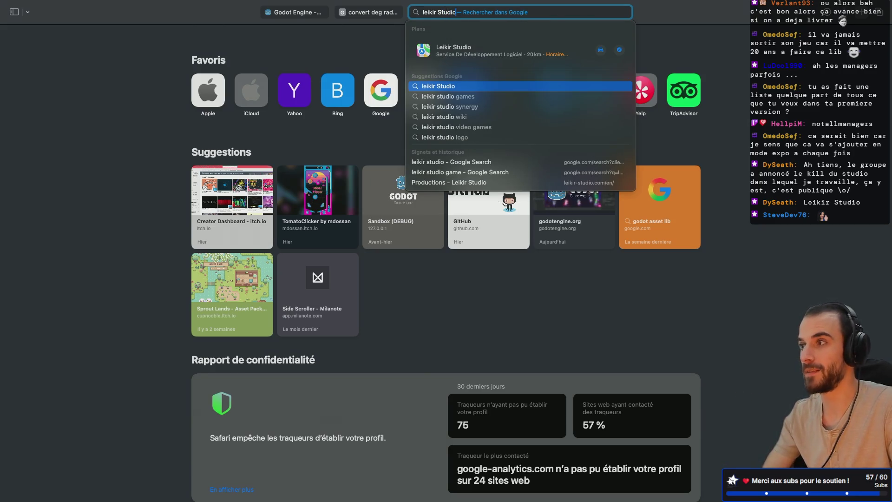
{"action": "key", "text": "Return"}
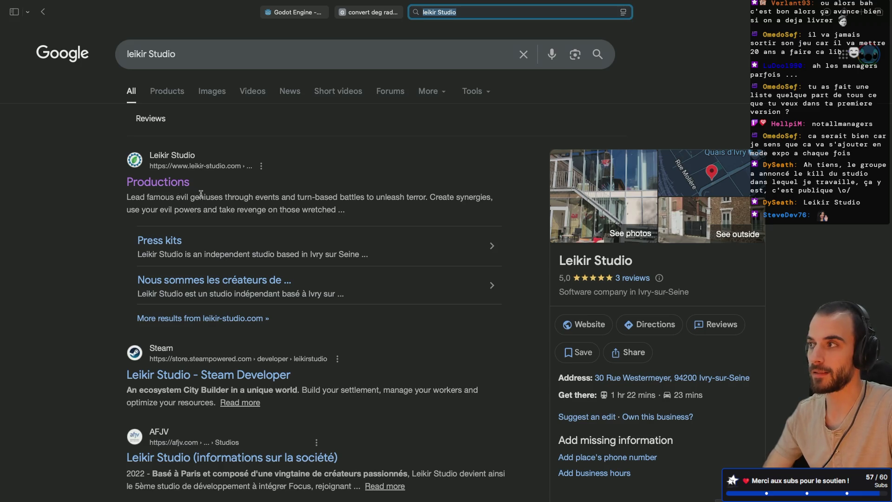
{"action": "left_click", "coordinate": [191, 183]}
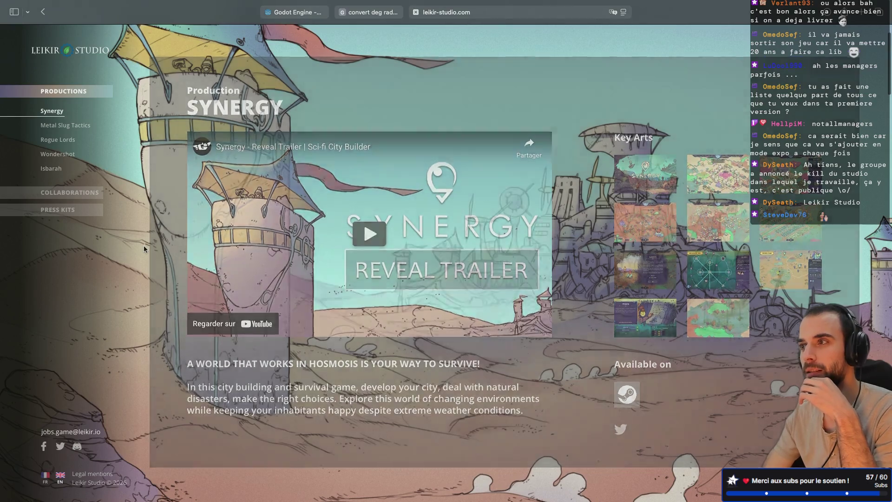
- Collapse and reopen the Synergy production details, then enlarge a key art screenshot
{"action": "left_click", "coordinate": [144, 245]}
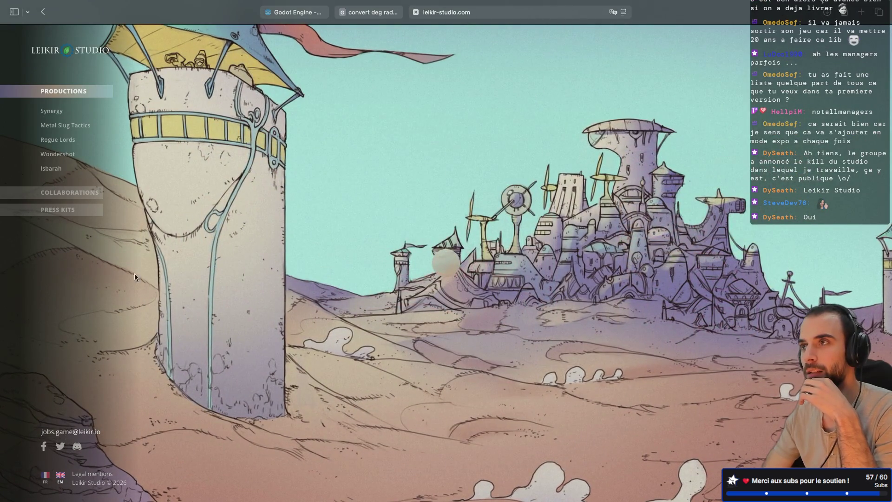
{"action": "left_click", "coordinate": [51, 111]}
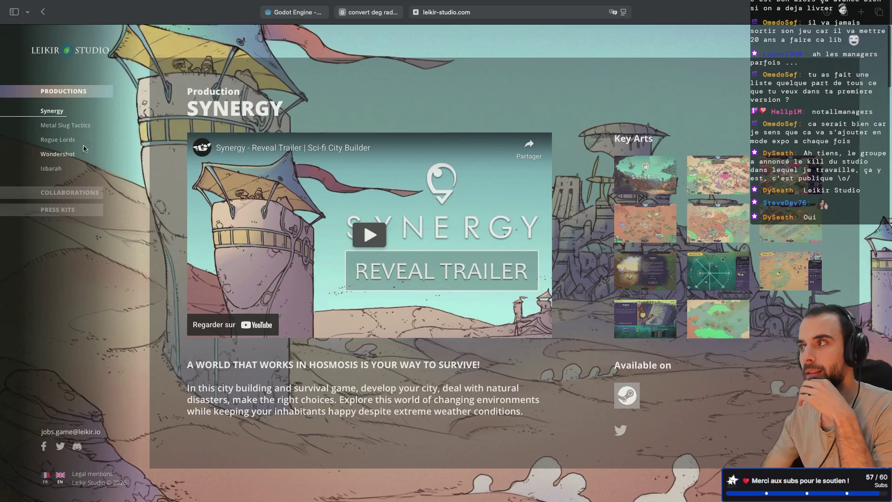
{"action": "left_click", "coordinate": [725, 184]}
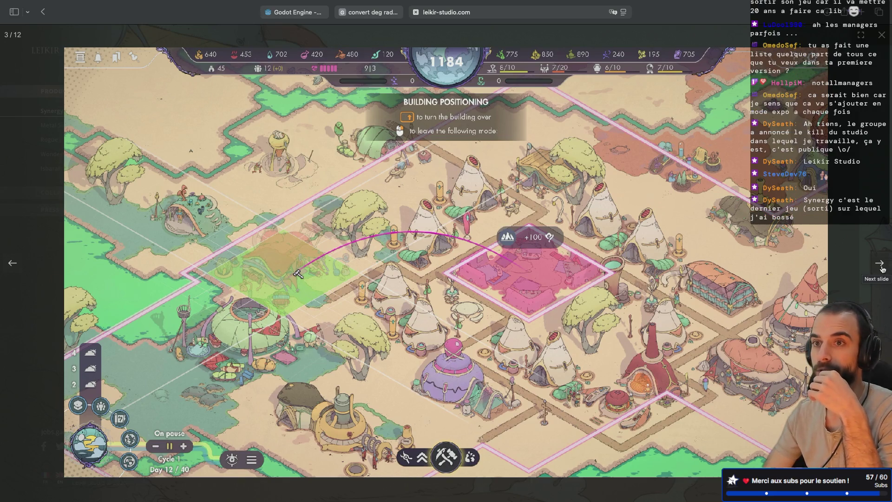
- Flip through six more Synergy key art images, close the gallery, and open Metal Slug Tactics
{"action": "left_click", "coordinate": [882, 269]}
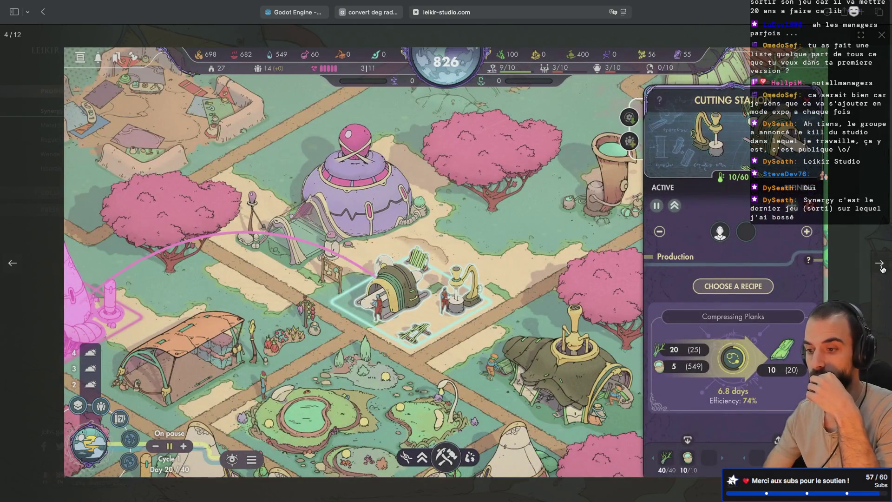
{"action": "left_click", "coordinate": [882, 269]}
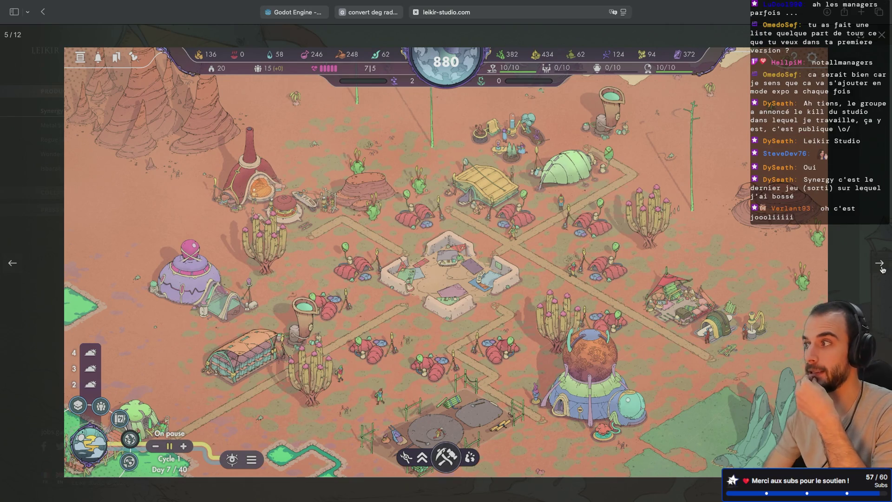
{"action": "left_click", "coordinate": [882, 268]}
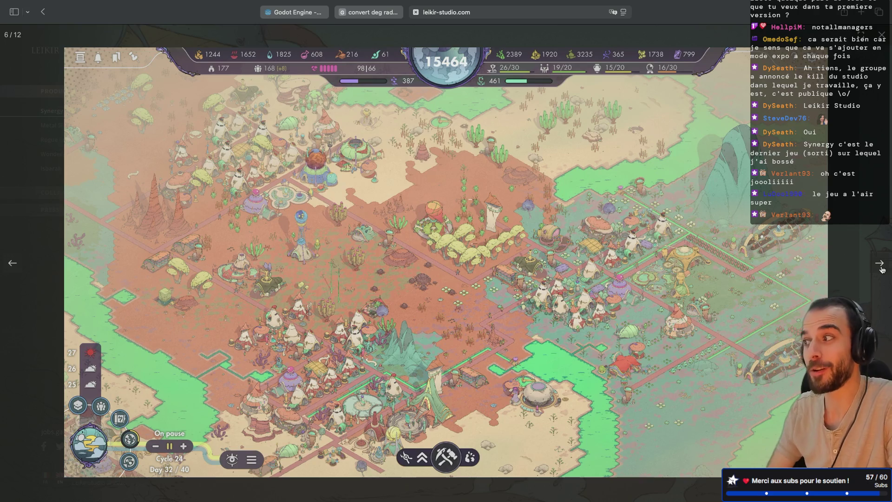
{"action": "left_click", "coordinate": [881, 269]}
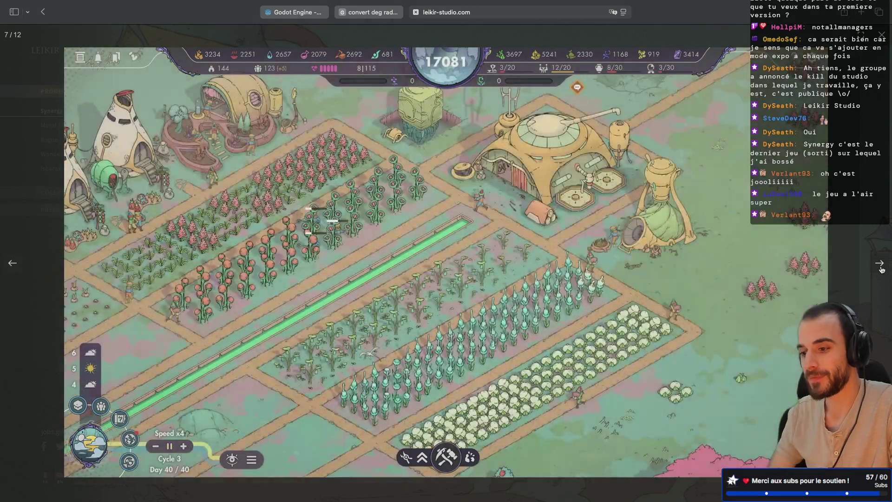
{"action": "left_click", "coordinate": [882, 270]}
{"action": "left_click", "coordinate": [882, 270]}
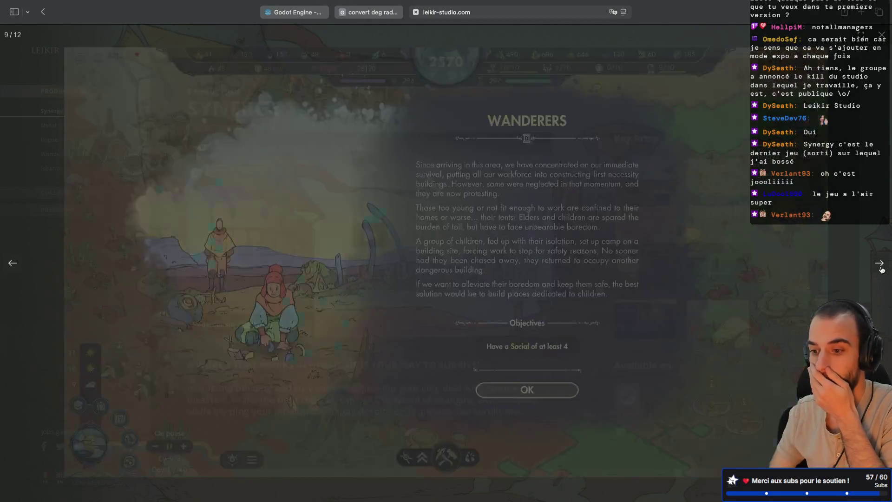
{"action": "left_click", "coordinate": [882, 36]}
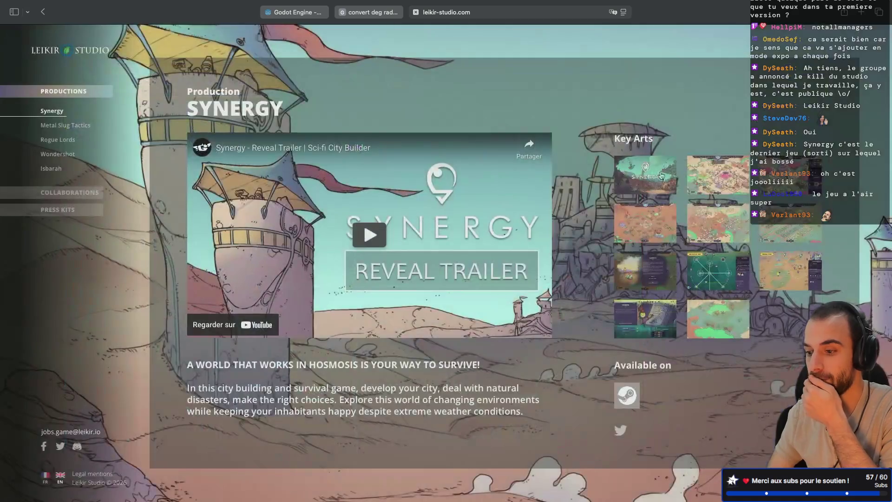
{"action": "left_click", "coordinate": [65, 129]}
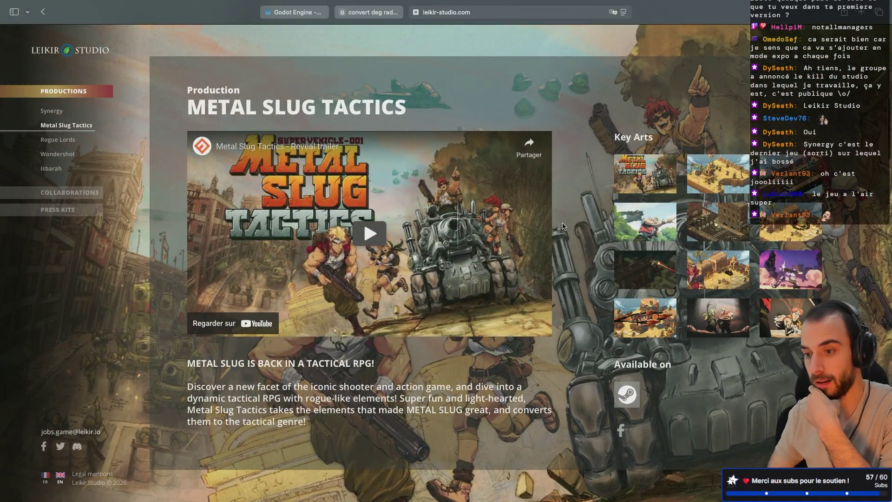
- Browse the Metal Slug Tactics key art gallery image by image, then open the Rogue Lords page
{"action": "left_click", "coordinate": [718, 176]}
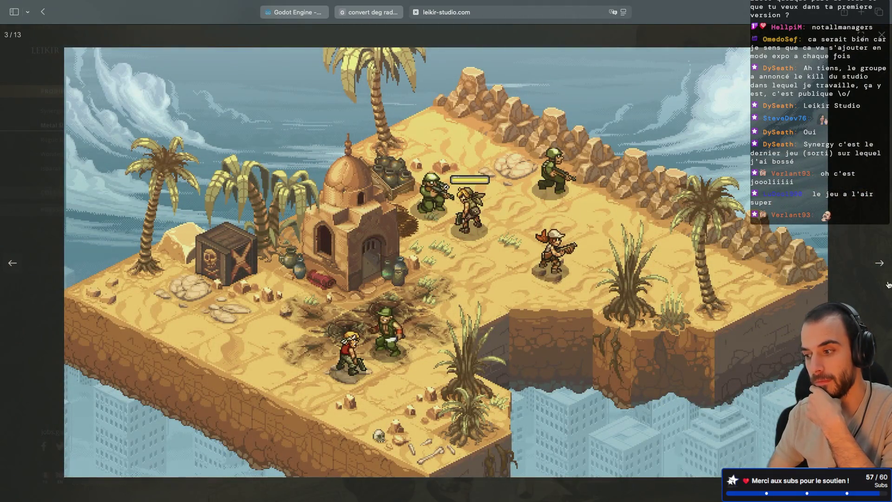
{"action": "left_click", "coordinate": [880, 272]}
{"action": "left_click", "coordinate": [879, 272]}
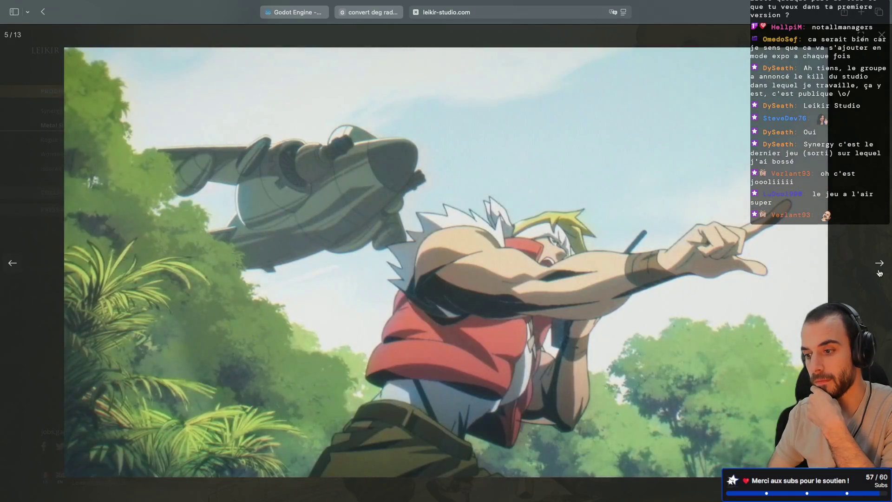
{"action": "left_click", "coordinate": [879, 272]}
{"action": "left_click", "coordinate": [879, 272]}
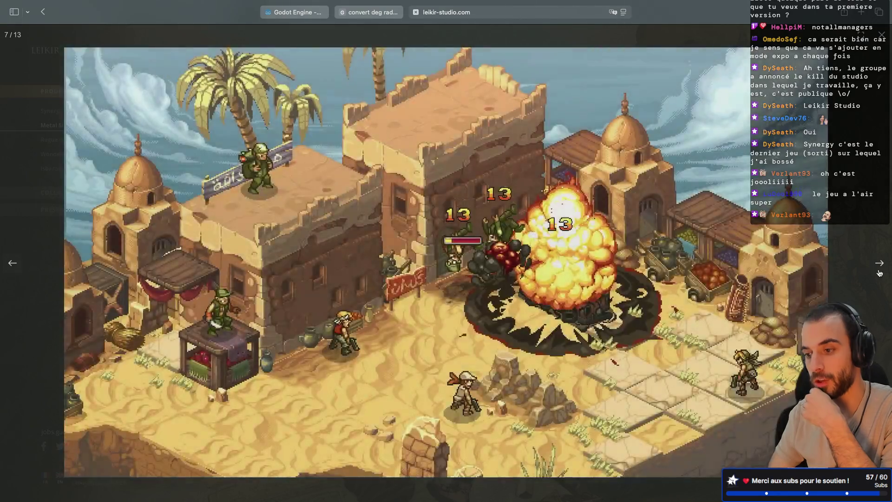
{"action": "left_click", "coordinate": [879, 272]}
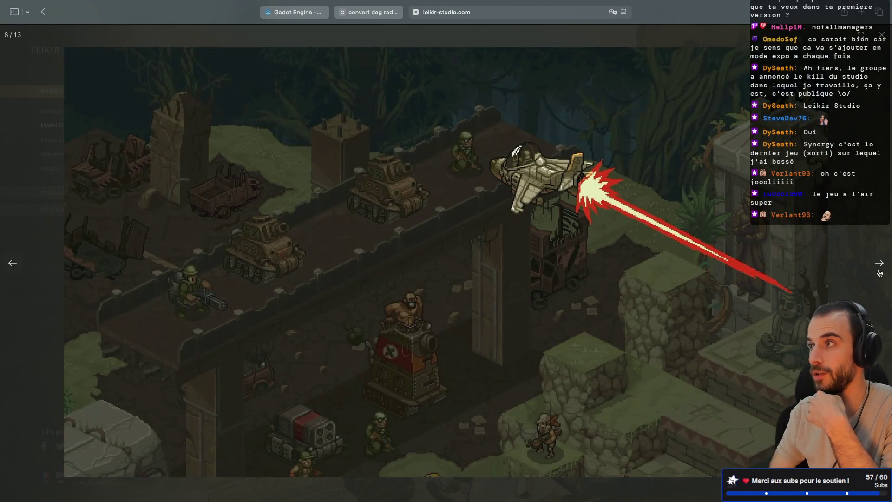
{"action": "left_click", "coordinate": [879, 272]}
{"action": "left_click", "coordinate": [879, 272]}
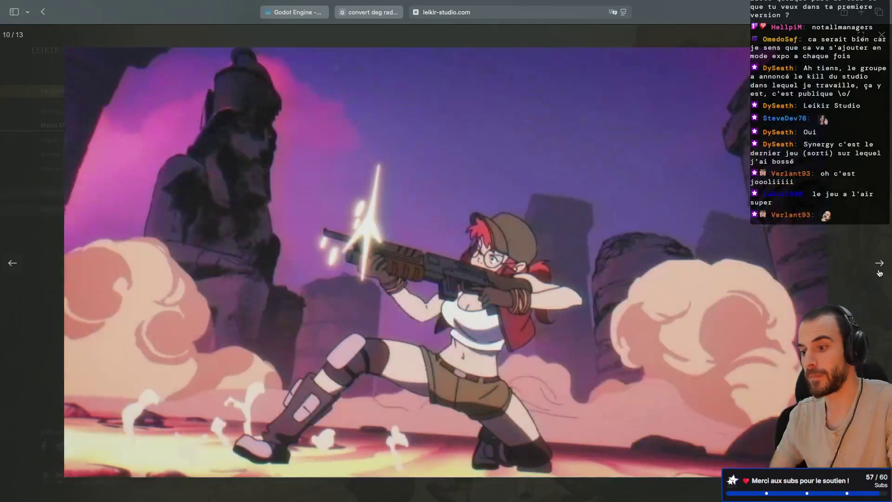
{"action": "key", "text": "Escape"}
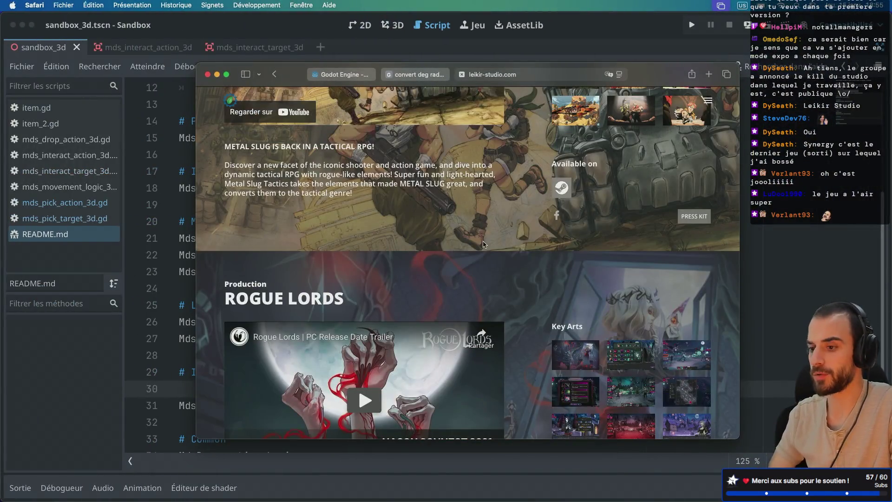
{"action": "left_click", "coordinate": [226, 74]}
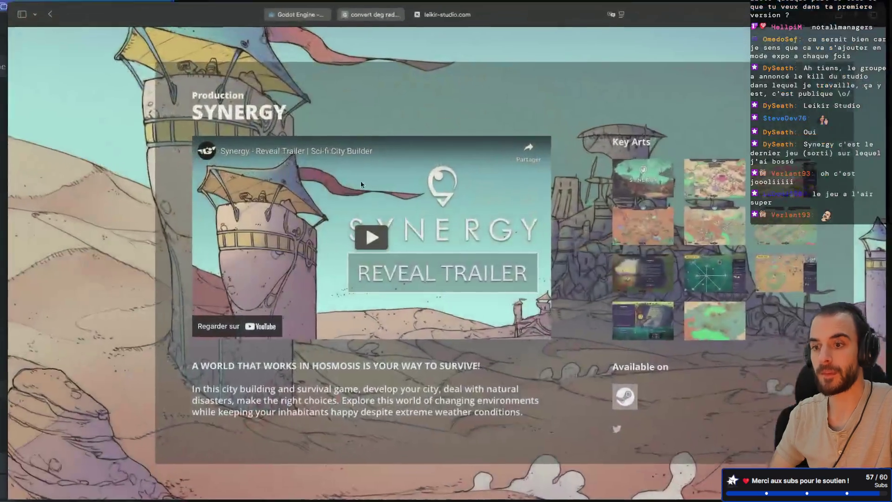
{"action": "left_click", "coordinate": [68, 142]}
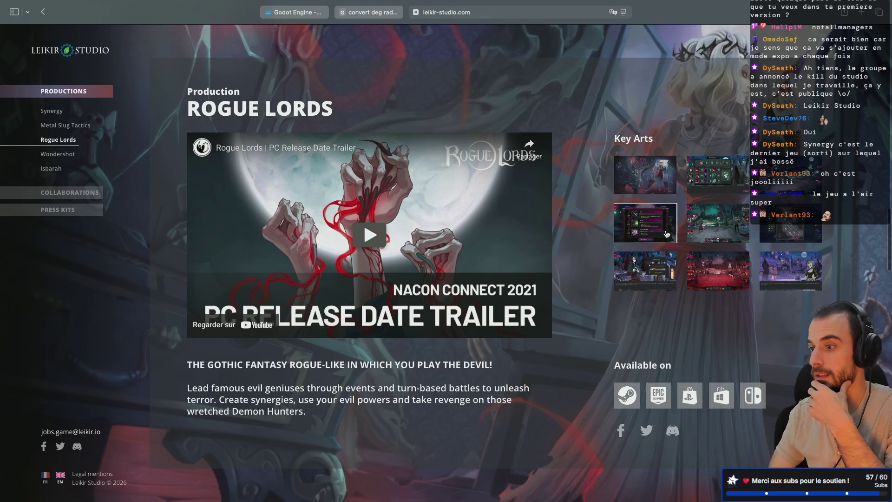
- View the first three Rogue Lords key arts, then switch to the Metal Slug Tactics page
{"action": "left_click", "coordinate": [655, 191]}
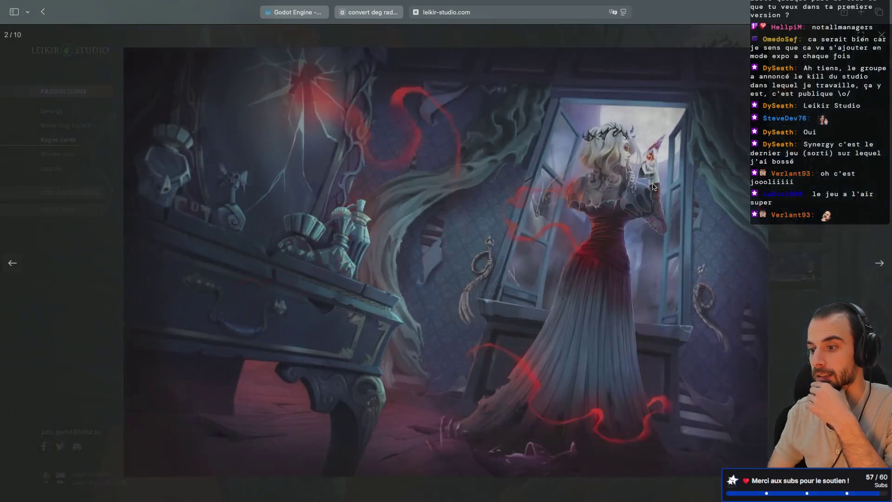
{"action": "left_click", "coordinate": [880, 263]}
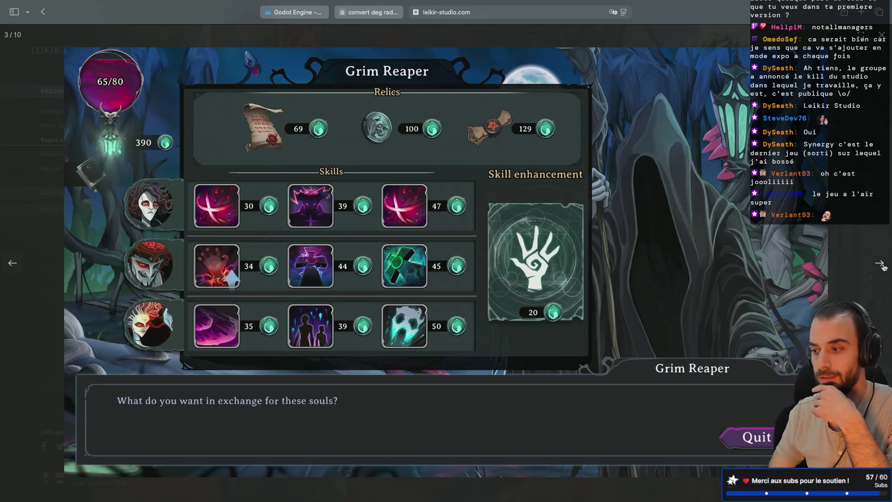
{"action": "left_click", "coordinate": [881, 264]}
{"action": "left_click", "coordinate": [882, 36]}
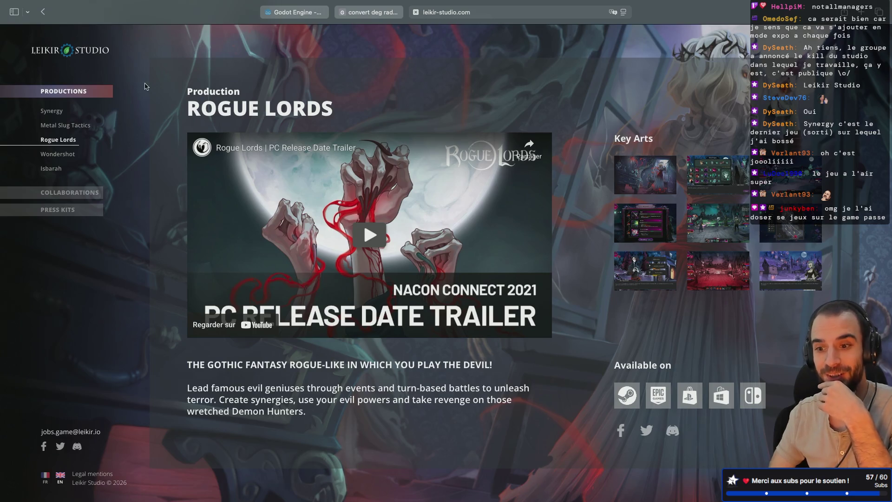
{"action": "left_click", "coordinate": [70, 125]}
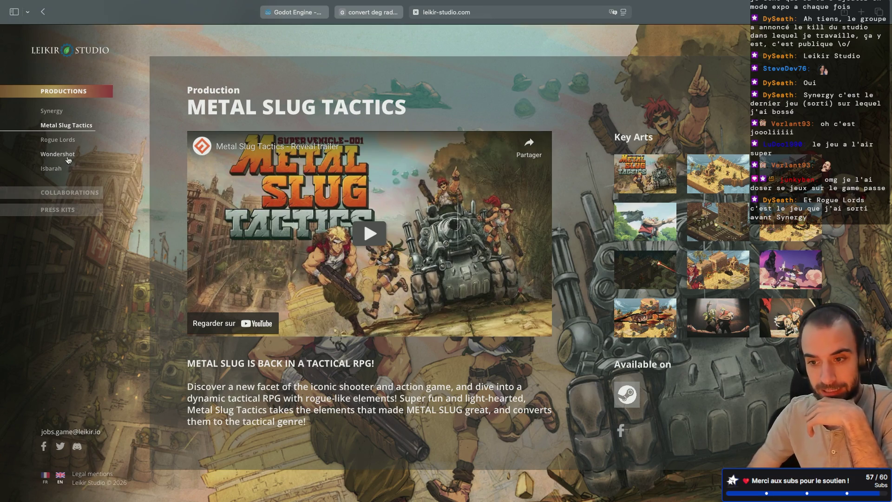
- Open the Rogue Lords page and view its key arts through the Discovery card screen
{"action": "left_click", "coordinate": [60, 140]}
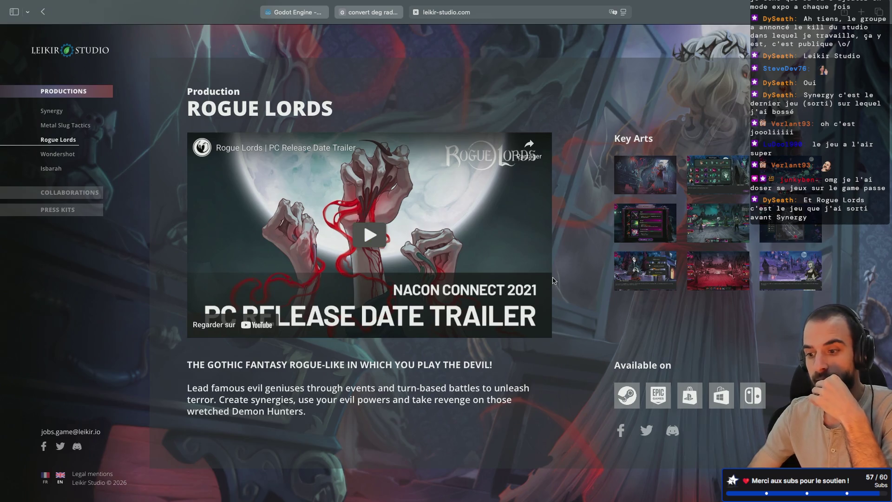
{"action": "left_click", "coordinate": [644, 181]}
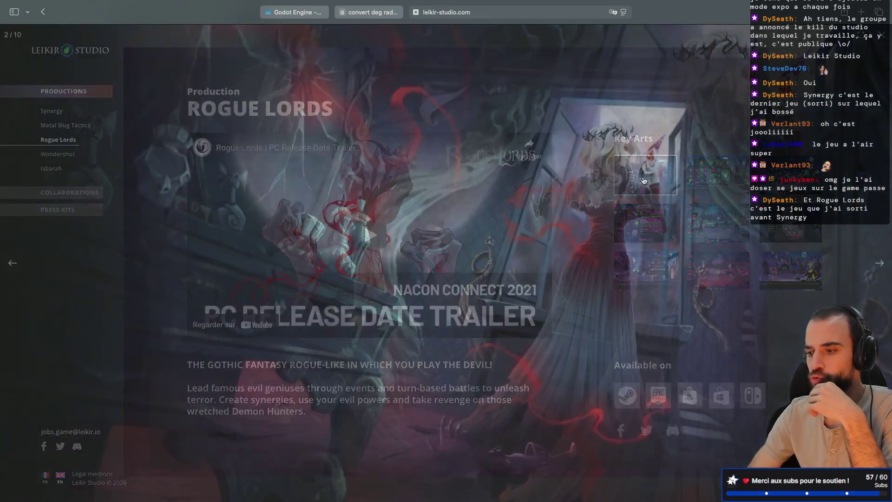
{"action": "left_click", "coordinate": [880, 263]}
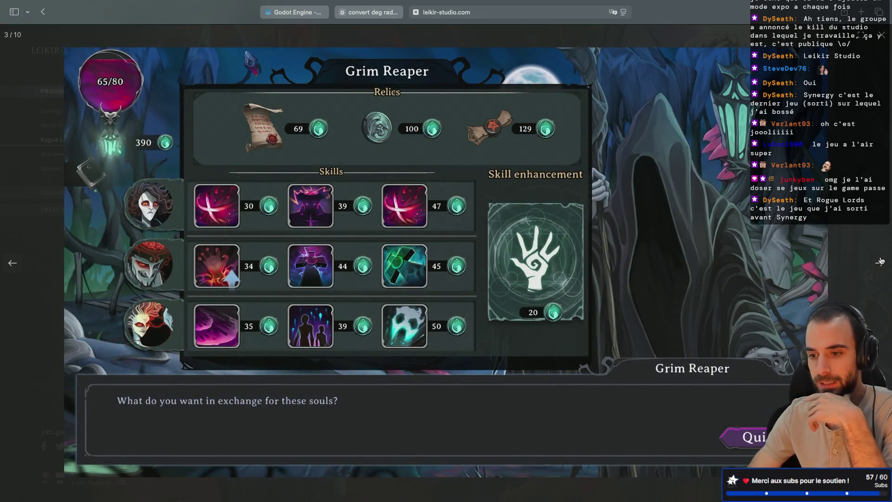
{"action": "left_click", "coordinate": [879, 263]}
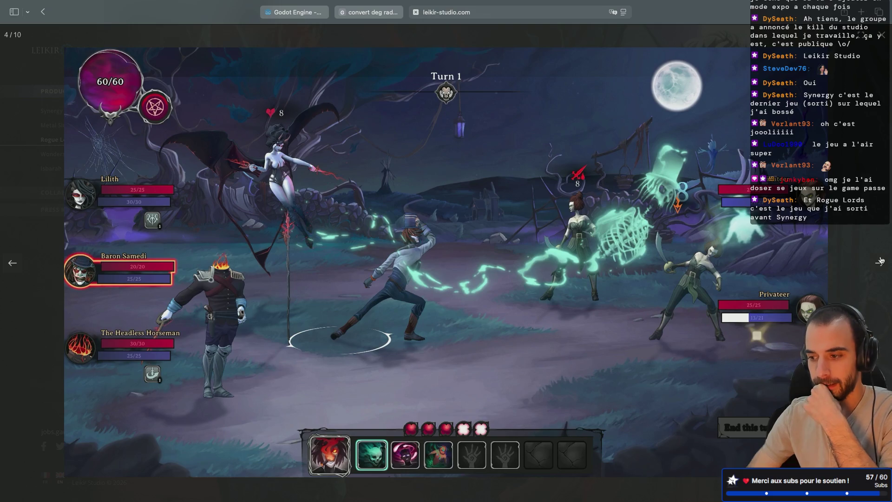
{"action": "left_click", "coordinate": [879, 262]}
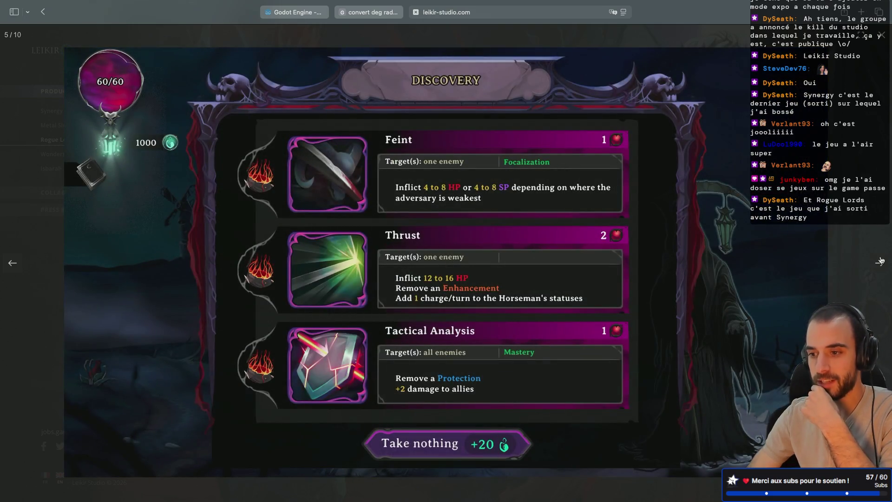
- View the remaining key arts up to the Threatening Woman scene, then close the gallery
{"action": "left_click", "coordinate": [879, 261]}
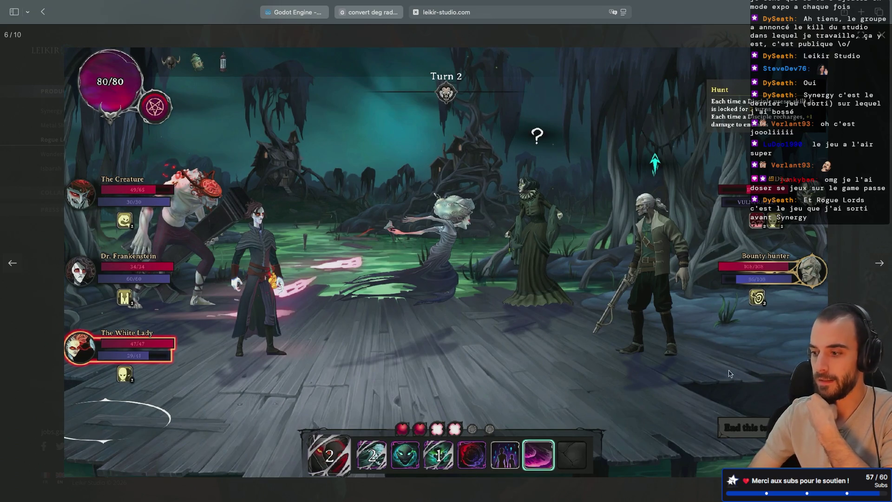
{"action": "left_click", "coordinate": [878, 266]}
{"action": "left_click", "coordinate": [878, 266]}
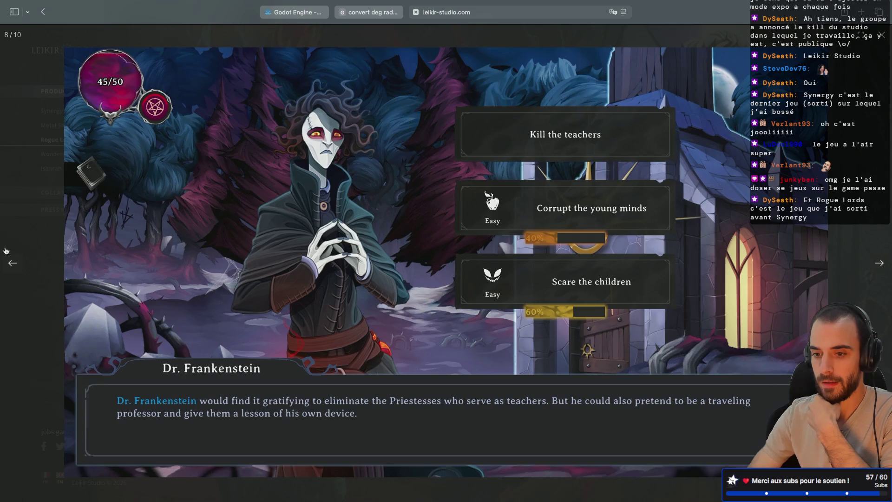
{"action": "left_click", "coordinate": [10, 261]}
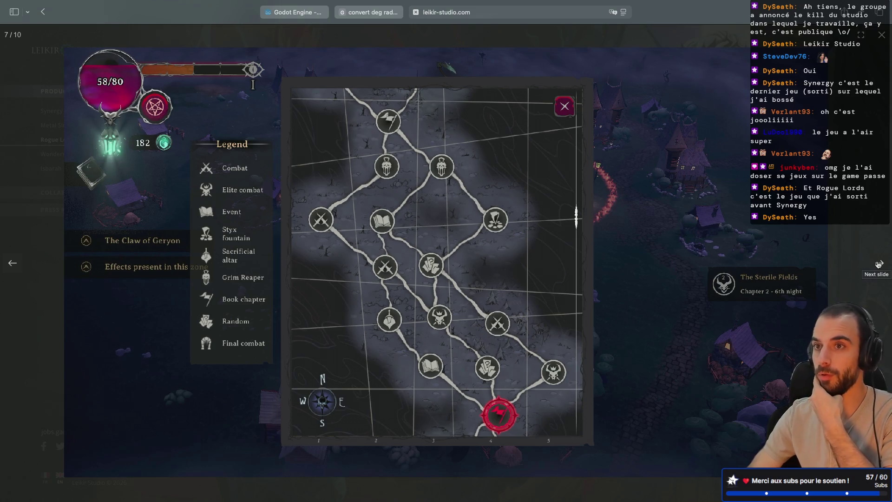
{"action": "left_click", "coordinate": [879, 264]}
{"action": "left_click", "coordinate": [879, 264]}
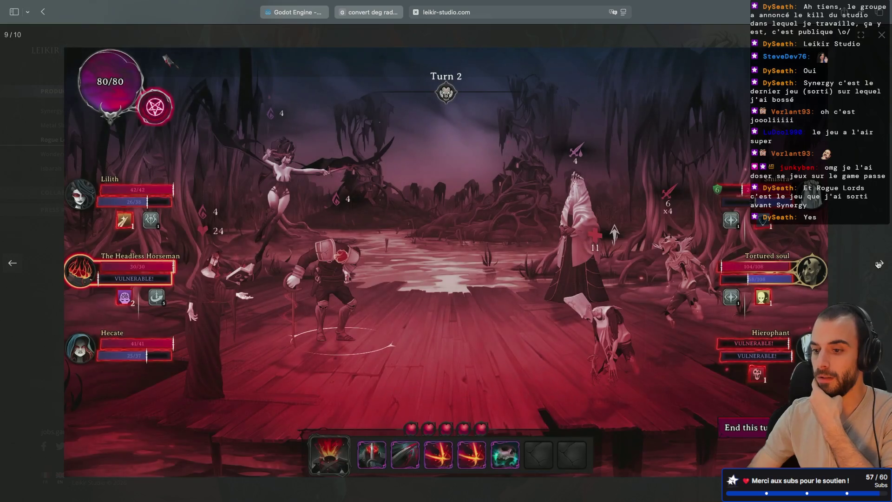
{"action": "left_click", "coordinate": [879, 264]}
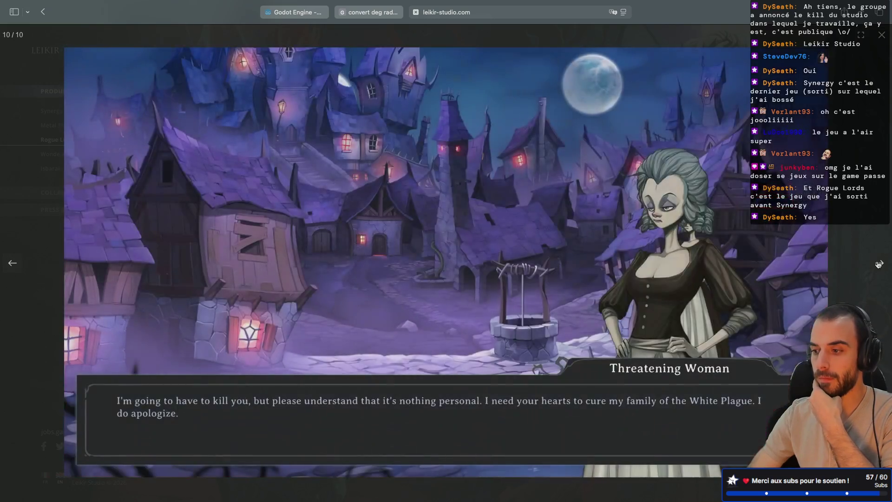
{"action": "left_click", "coordinate": [881, 36]}
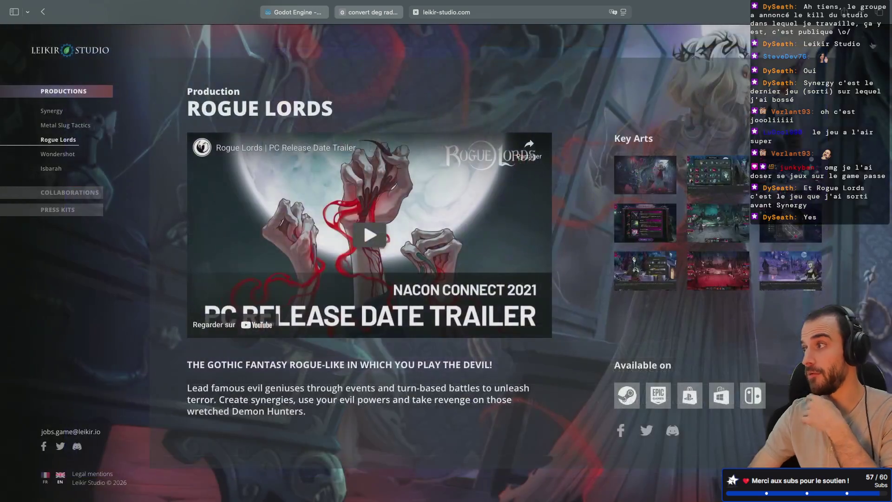
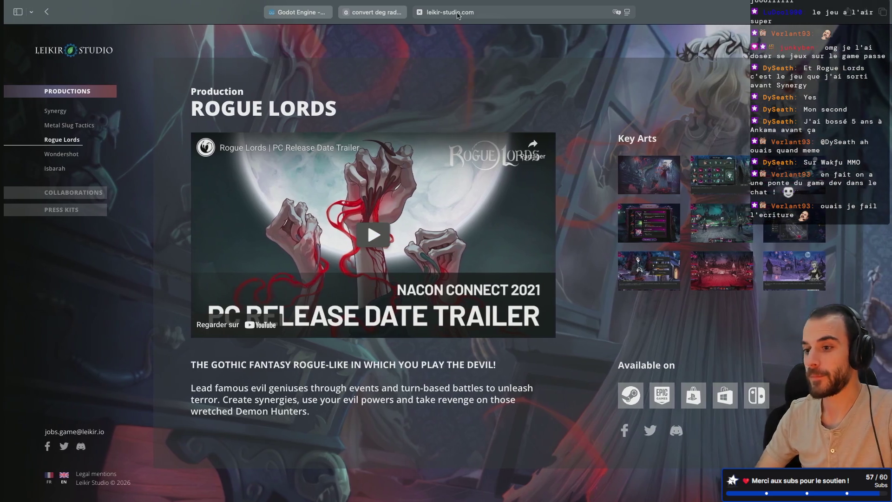
- Close the Leikir Studio browser tab and switch back to the Godot editor
{"action": "key", "text": "super+w"}
{"action": "key", "text": "ctrl+Left"}
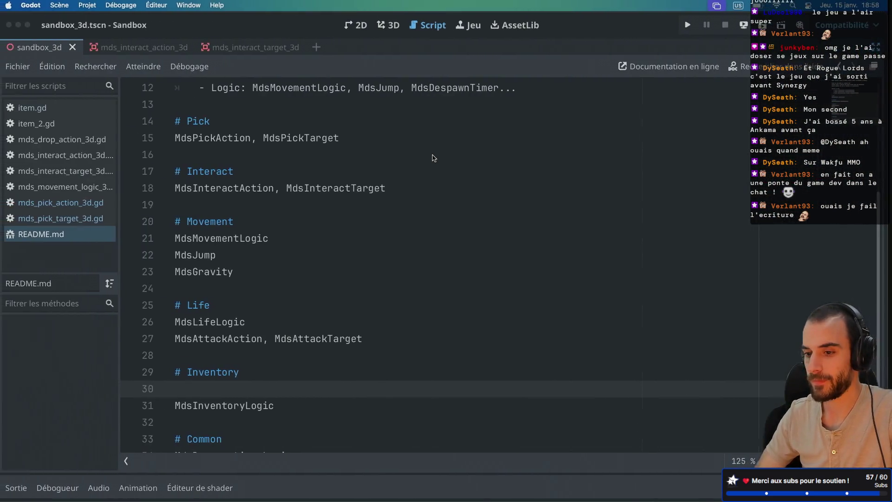
- Add a '# Use' heading on a new line below the Interact entries in README.md
{"action": "scroll", "coordinate": [347, 282], "scroll_direction": "down", "scroll_amount": 1}
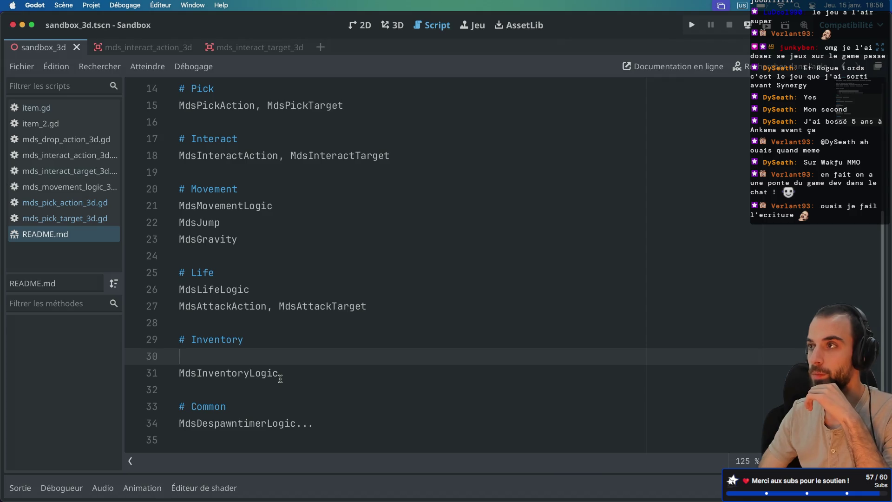
{"action": "scroll", "coordinate": [265, 267], "scroll_direction": "up", "scroll_amount": 2}
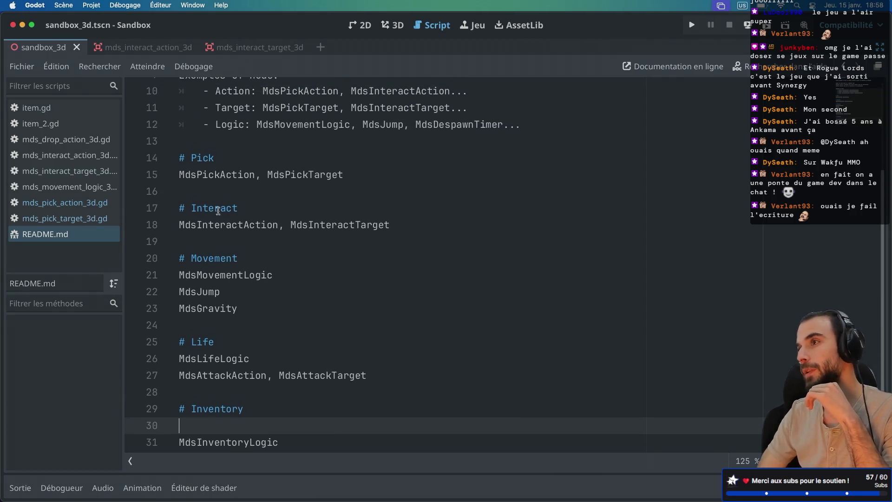
{"action": "left_click_drag", "start_coordinate": [191, 158], "coordinate": [204, 158]}
{"action": "left_click_drag", "start_coordinate": [192, 207], "coordinate": [201, 205]}
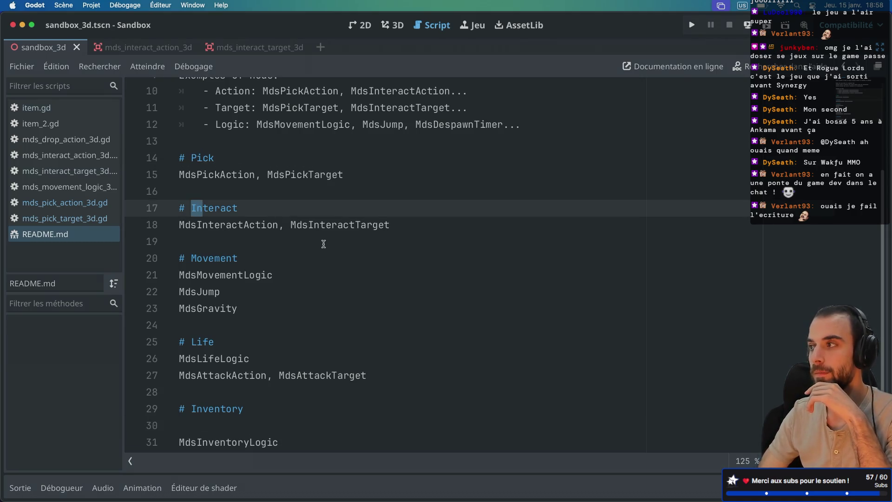
{"action": "left_click", "coordinate": [402, 225]}
{"action": "key", "text": "Return"}
{"action": "key", "text": "Return"}
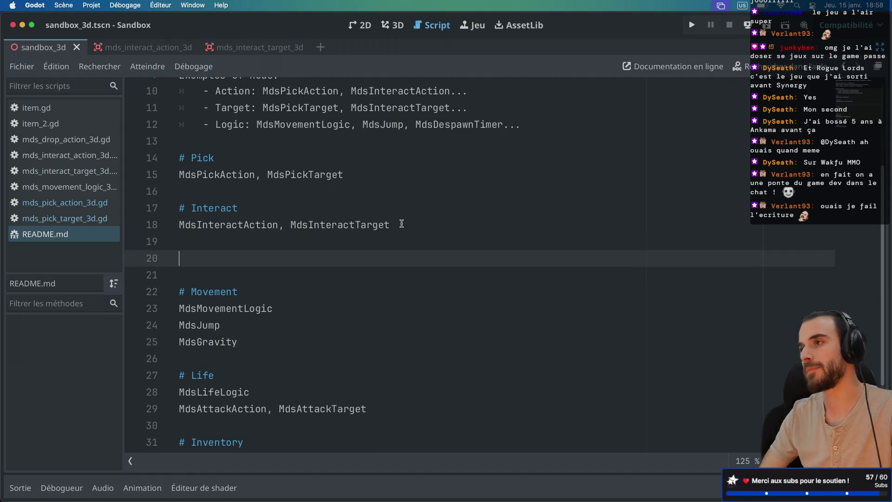
{"action": "type", "text": "# Use"}
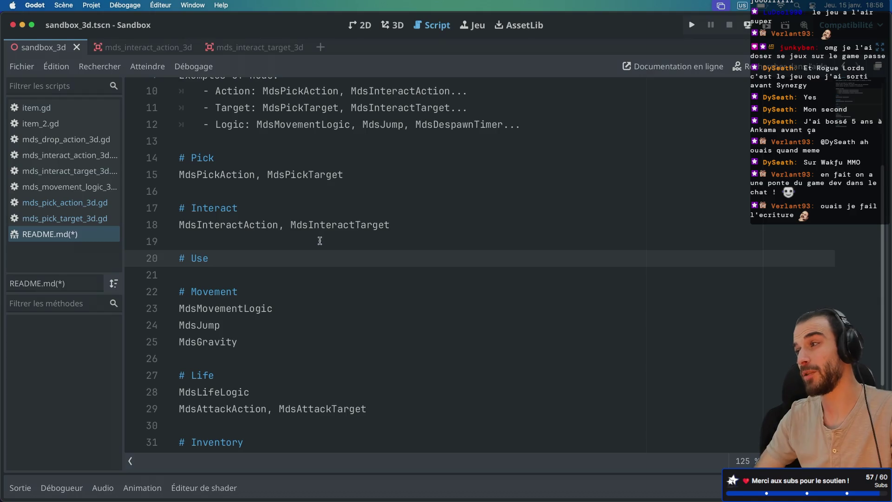
- Delete the Use heading again, save README.md, and run the sandbox scene
{"action": "scroll", "coordinate": [343, 225], "scroll_direction": "down", "scroll_amount": 3}
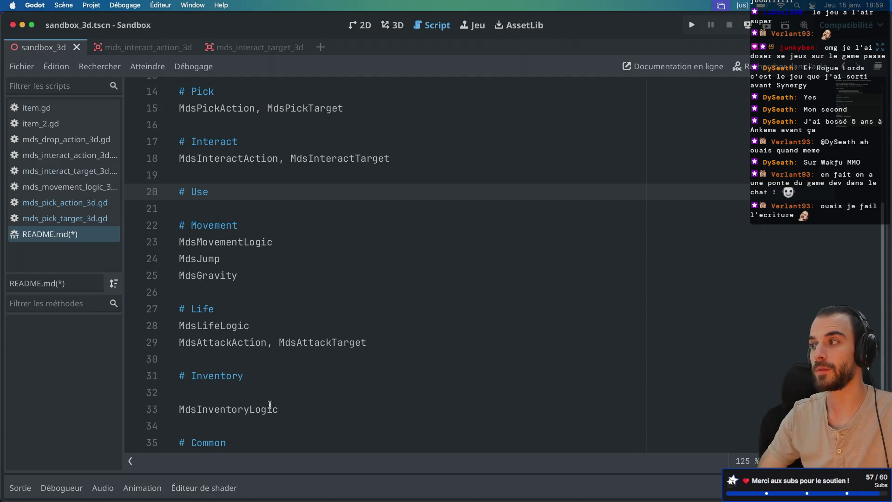
{"action": "left_click_drag", "start_coordinate": [196, 208], "coordinate": [185, 182]}
{"action": "key", "text": "BackSpace"}
{"action": "key", "text": "Left"}
{"action": "key", "text": "ctrl+s"}
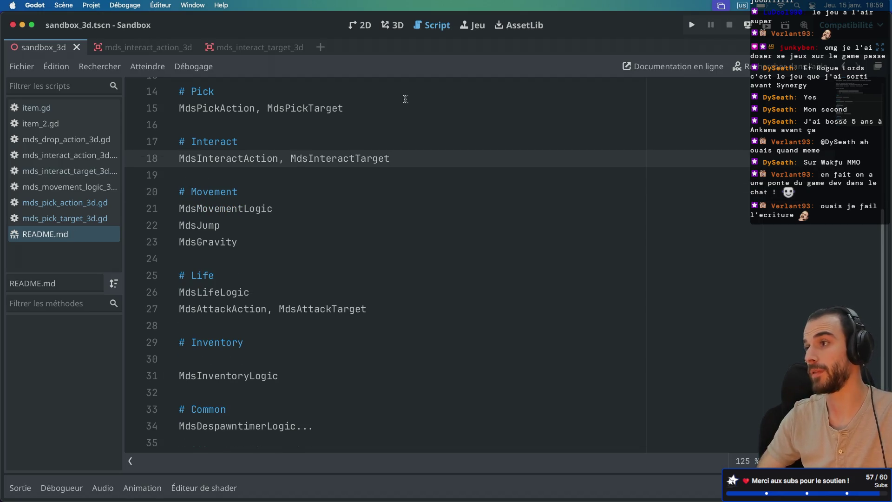
{"action": "left_click", "coordinate": [767, 25]}
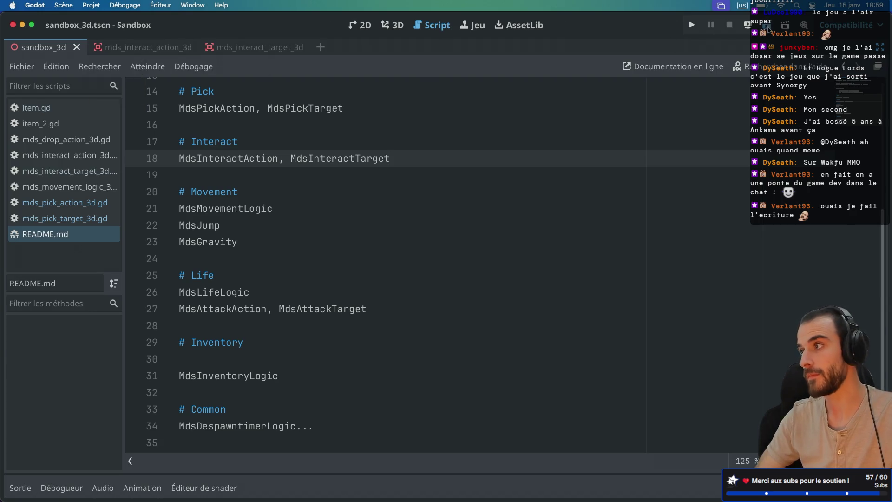
- Pick up the magenta box and apply scale_interaction to it
{"action": "key", "text": "e"}
{"action": "key", "text": "s"}
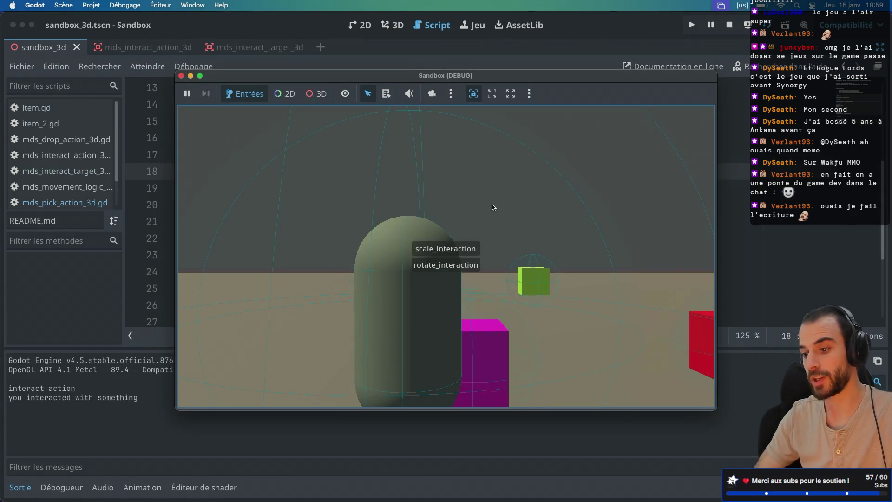
{"action": "left_click", "coordinate": [457, 250]}
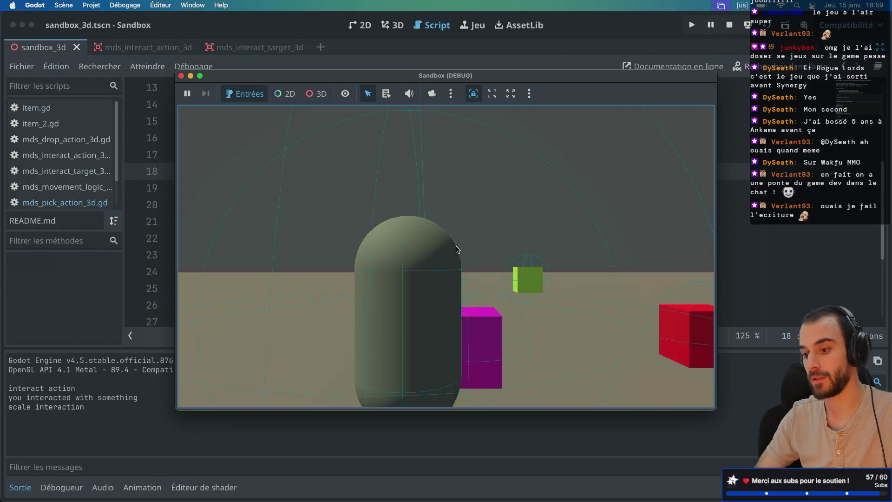
{"action": "left_click", "coordinate": [457, 250]}
{"action": "key", "text": "a"}
{"action": "key", "text": "d"}
{"action": "key", "text": "a"}
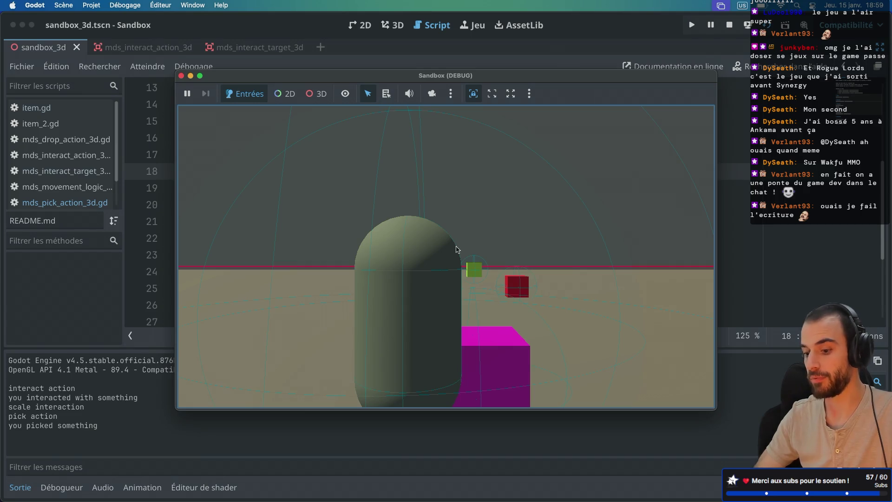
{"action": "key", "text": "e"}
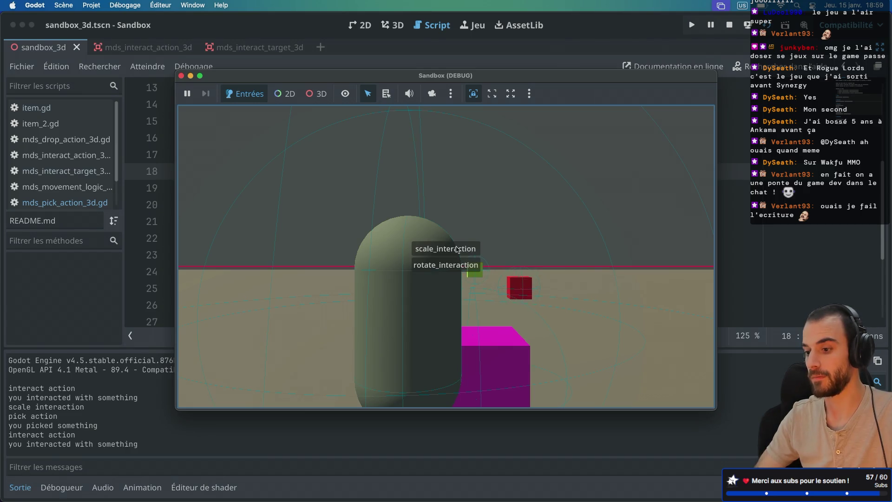
{"action": "left_click", "coordinate": [457, 250]}
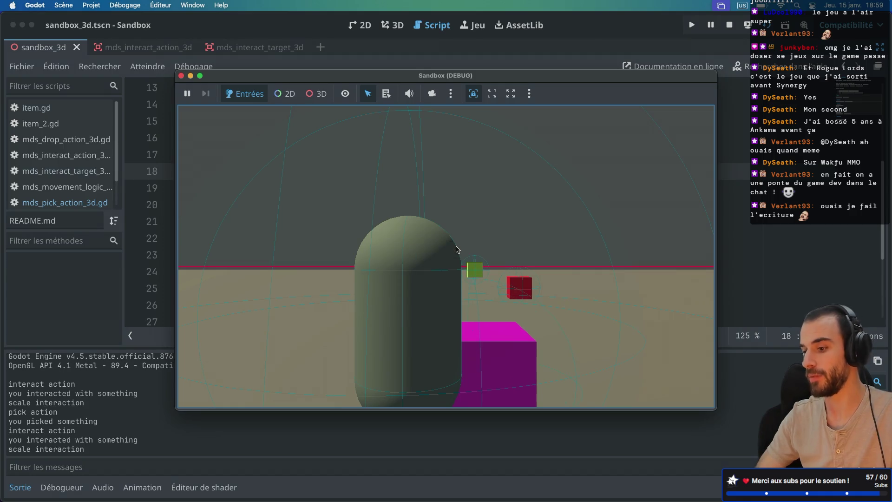
- Rotate the magenta box four times with rotate_interaction, scale it up, then rotate it again
{"action": "key", "text": "e"}
{"action": "left_click", "coordinate": [449, 266]}
{"action": "key", "text": "e"}
{"action": "left_click", "coordinate": [449, 266]}
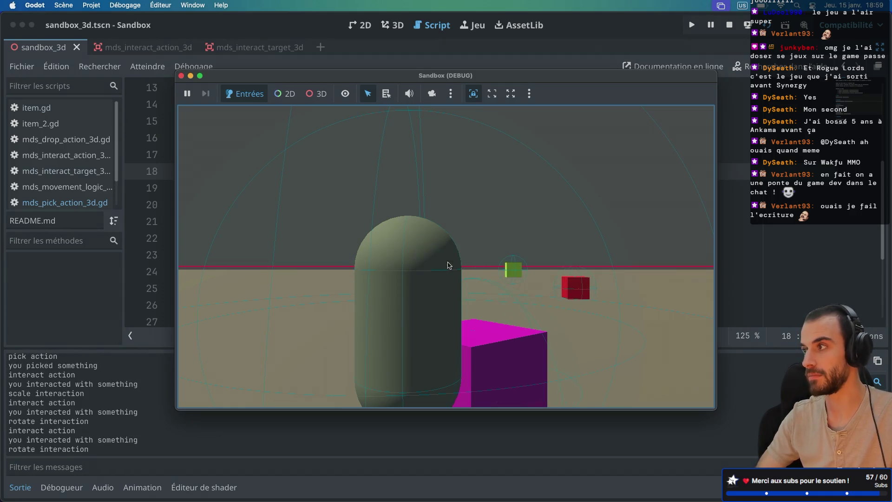
{"action": "key", "text": "e"}
{"action": "left_click", "coordinate": [449, 266]}
{"action": "key", "text": "e"}
{"action": "left_click", "coordinate": [449, 266]}
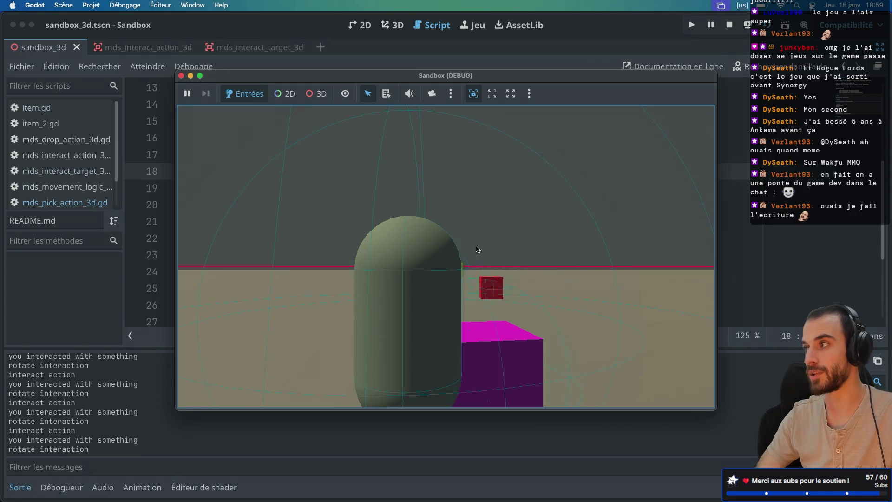
{"action": "key", "text": "e"}
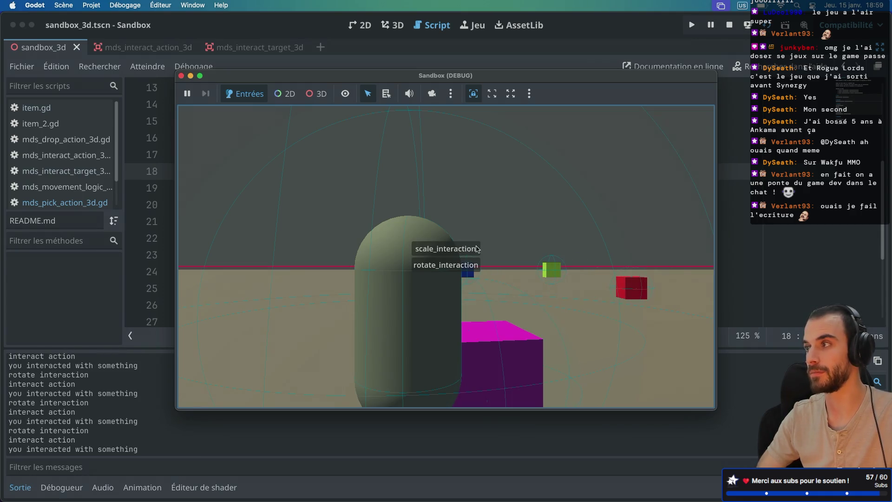
{"action": "left_click", "coordinate": [474, 250]}
{"action": "key", "text": "e"}
{"action": "left_click", "coordinate": [428, 261]}
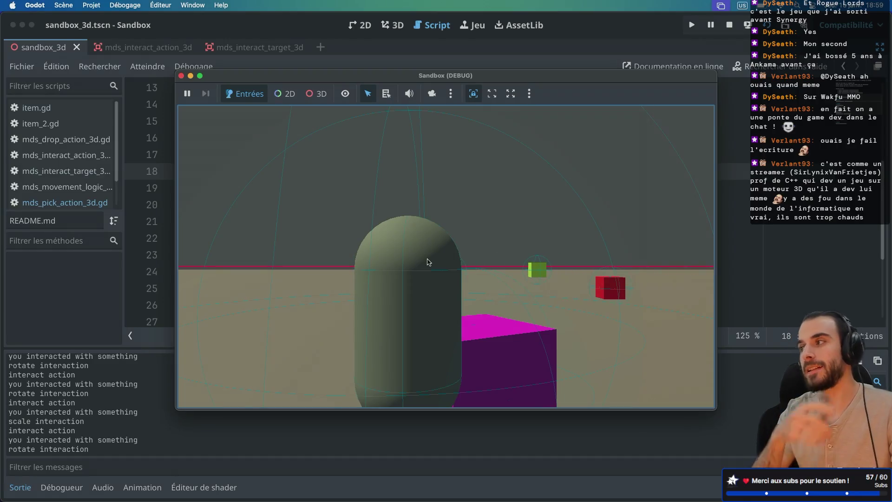
- Move the debug window aside, drop the box, and scale the purple box twice
{"action": "mouse_move", "coordinate": [319, 74]}
{"action": "left_mouse_down"}
{"action": "mouse_move", "coordinate": [495, 95]}
{"action": "mouse_move", "coordinate": [505, 107]}
{"action": "mouse_move", "coordinate": [338, 109]}
{"action": "left_mouse_up"}
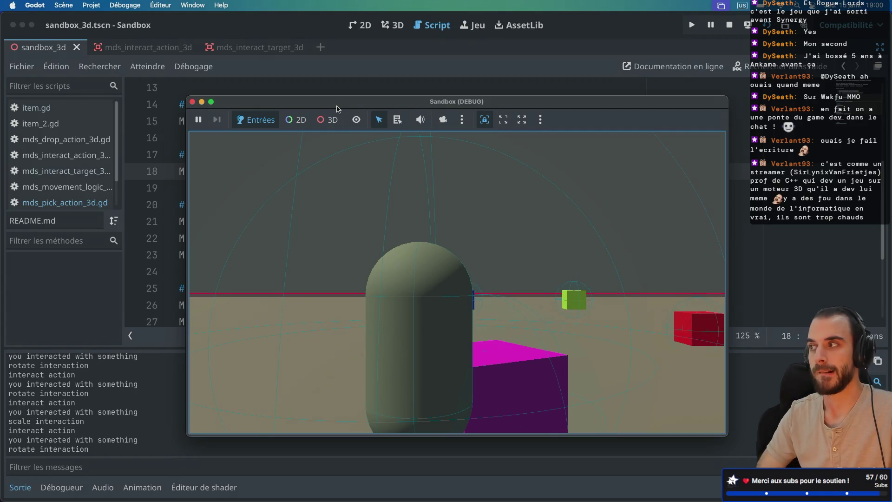
{"action": "key", "text": "e"}
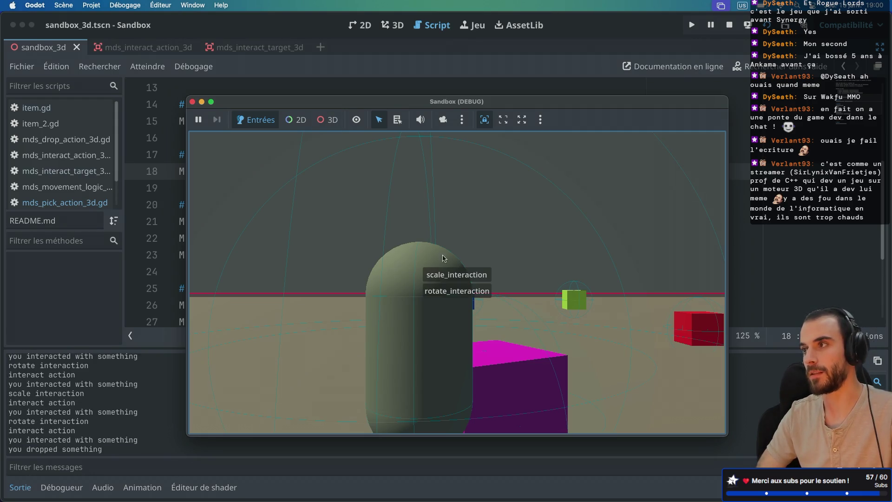
{"action": "left_click", "coordinate": [435, 275]}
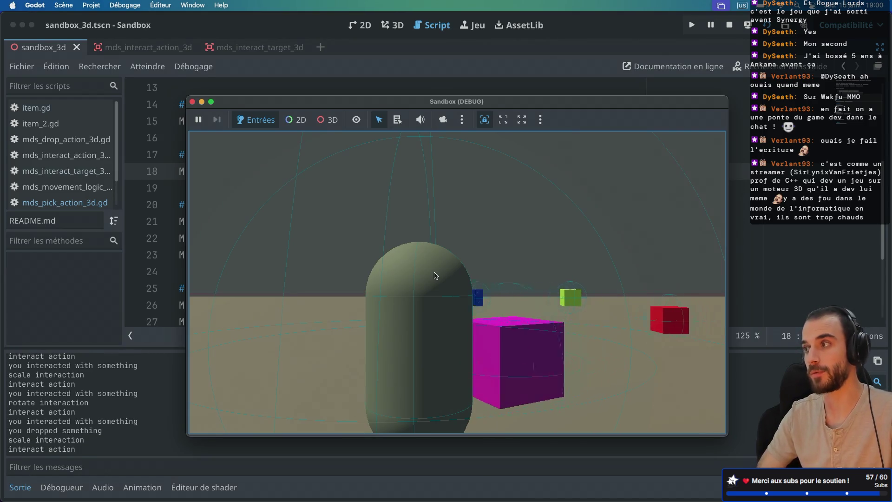
{"action": "key", "text": "e"}
{"action": "left_click", "coordinate": [449, 275]}
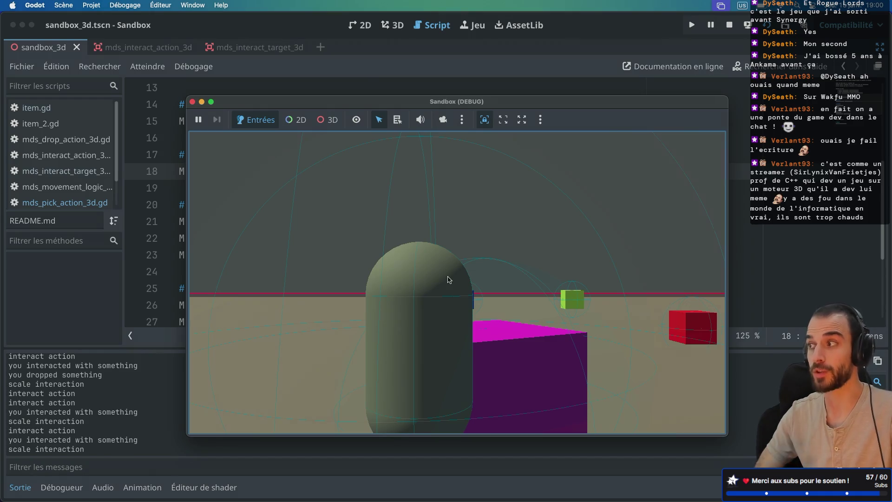
- Pick up the magenta box again and rotate it three times
{"action": "key", "text": "e"}
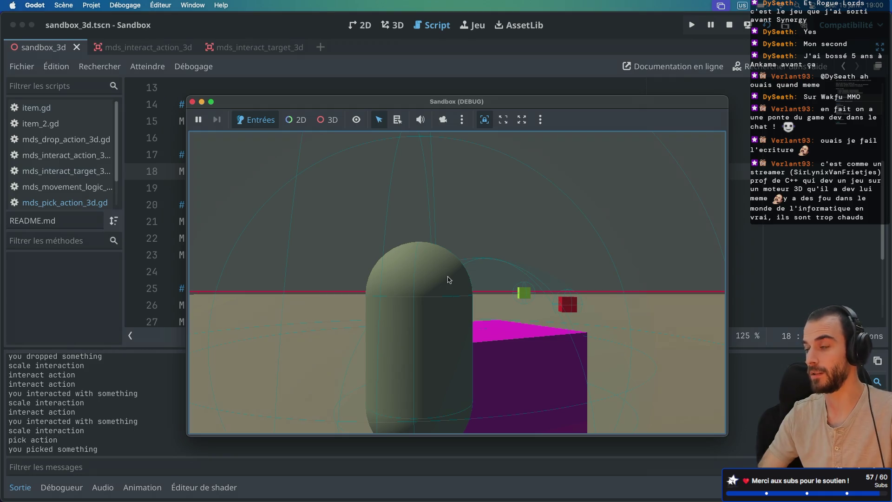
{"action": "key", "text": "f"}
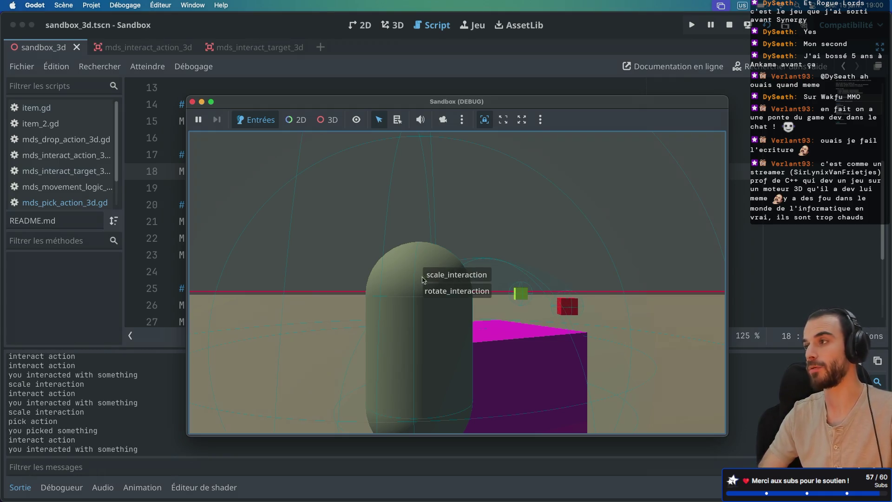
{"action": "left_click", "coordinate": [454, 296]}
{"action": "key", "text": "f"}
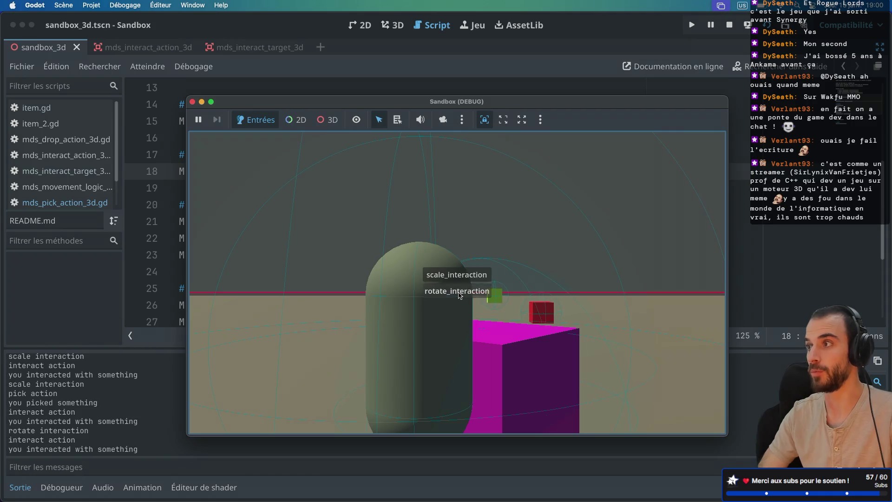
{"action": "left_click", "coordinate": [459, 293]}
{"action": "key", "text": "f"}
{"action": "left_click", "coordinate": [460, 294]}
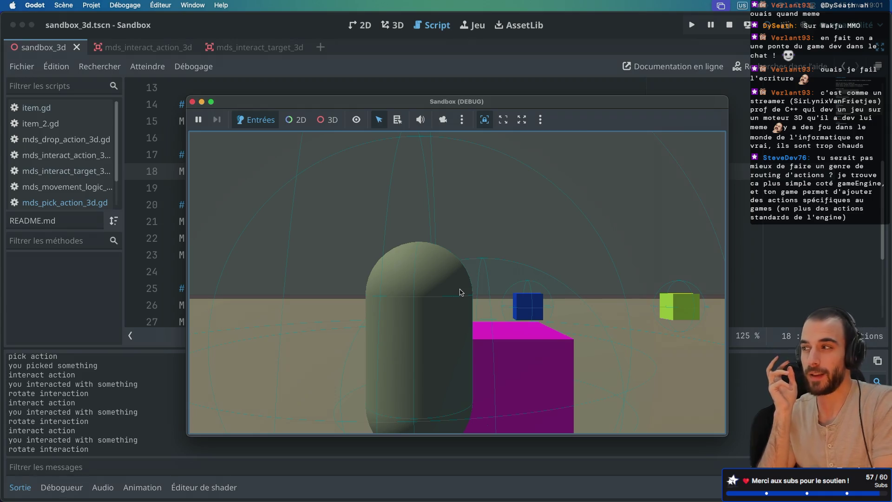
- Scale up the magenta box via the capsule's interactions, then drop it
{"action": "left_click", "coordinate": [461, 291]}
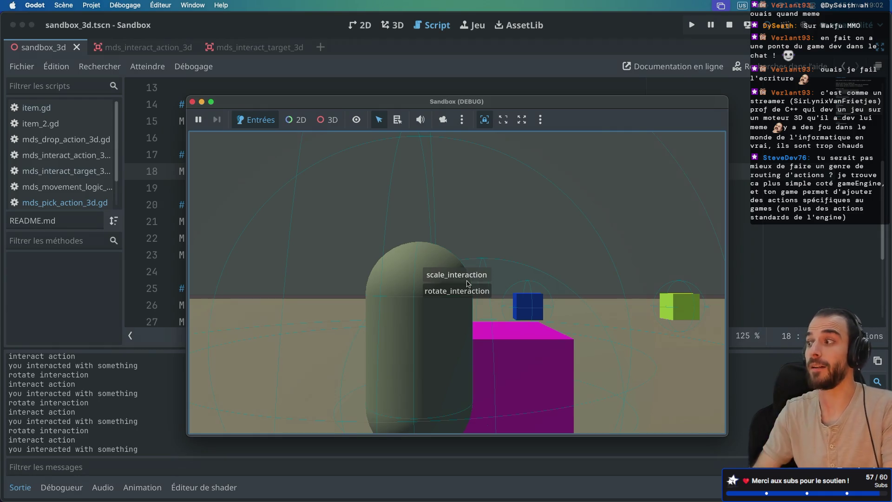
{"action": "left_click", "coordinate": [475, 276]}
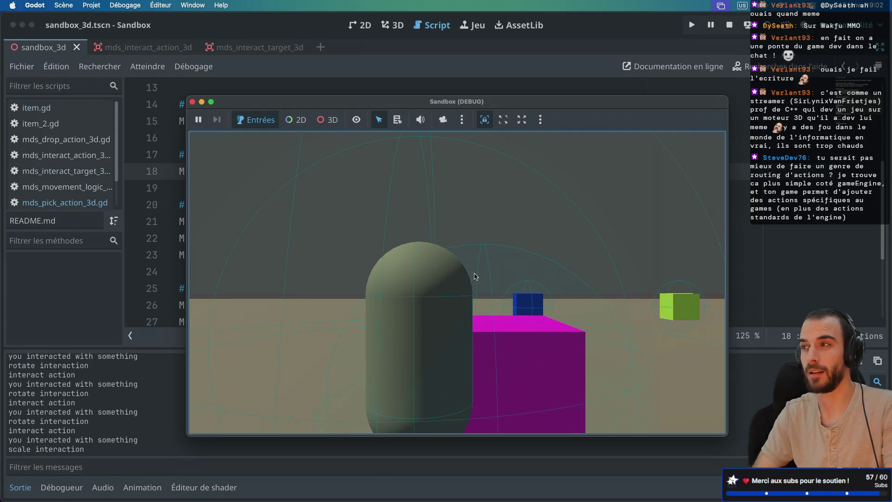
{"action": "left_click", "coordinate": [475, 276]}
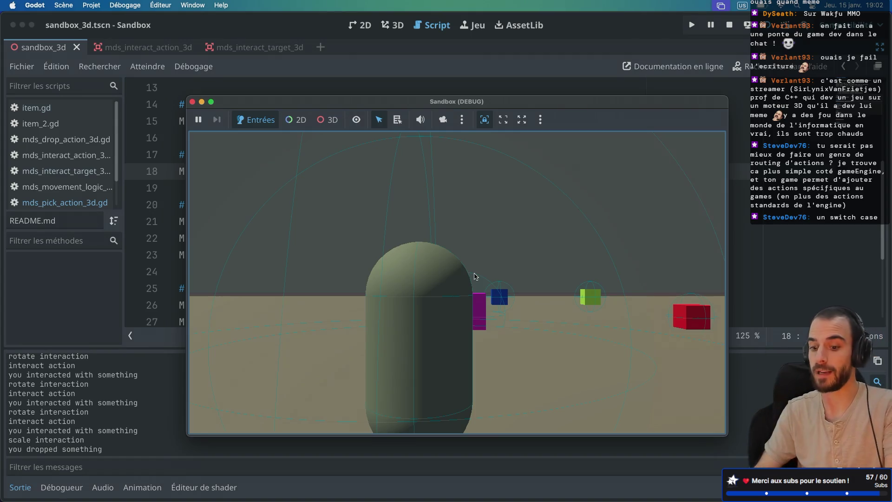
- Walk the player around the cubes and behind the capsule, then stop the game
{"action": "key", "text": "w"}
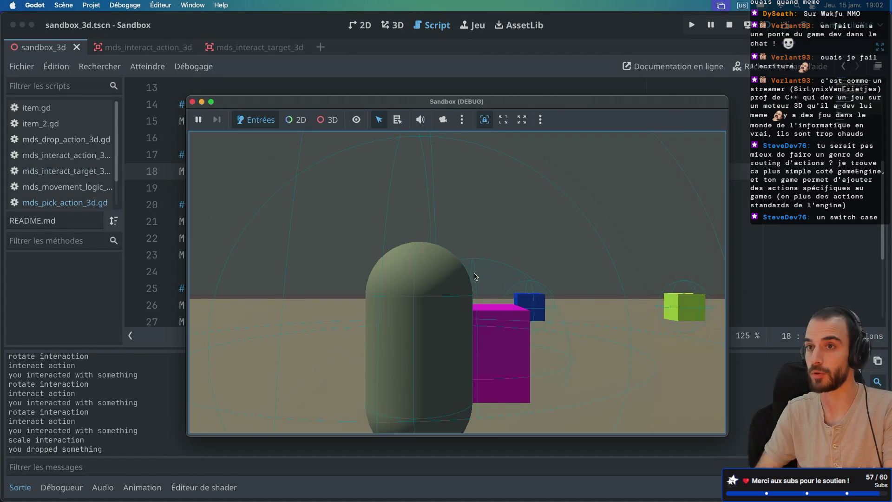
{"action": "key", "text": "s"}
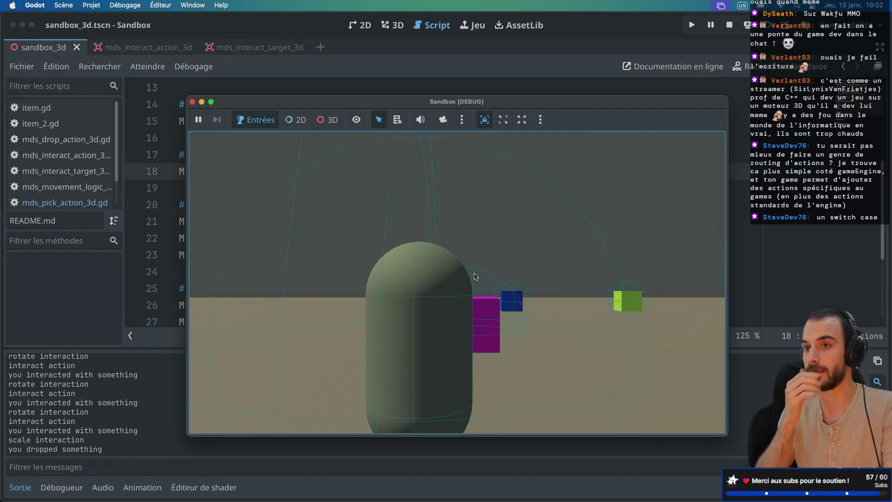
{"action": "key", "text": "a"}
{"action": "key", "text": "d"}
{"action": "key", "text": "a"}
{"action": "key", "text": "a"}
{"action": "key", "text": "d"}
{"action": "key", "text": "a"}
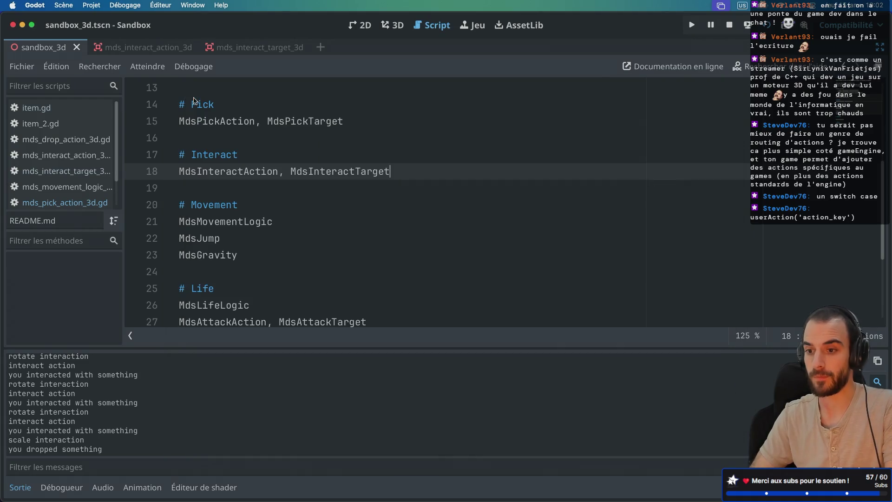
{"action": "left_click", "coordinate": [192, 102]}
{"action": "scroll", "coordinate": [303, 166], "scroll_direction": "up", "scroll_amount": 4}
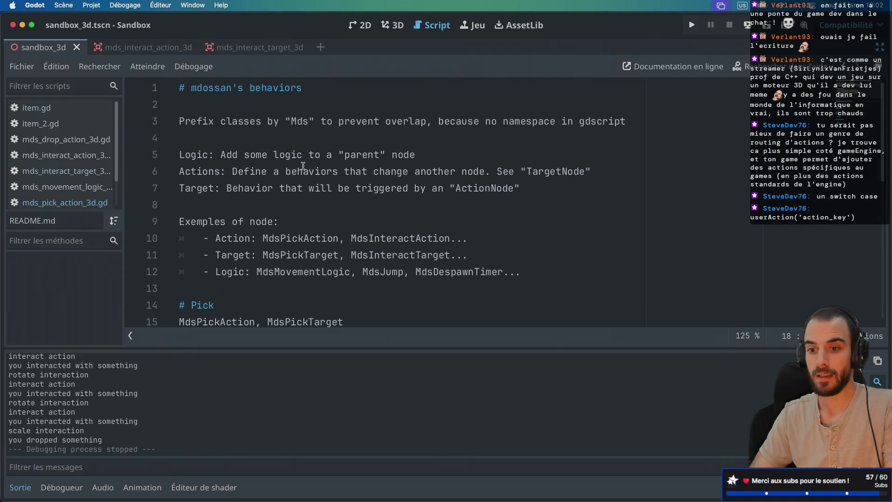
- In the mds_interact_action_3d scene, review mds_drop_action_3d.gd's is_action_pressed drop check on line 8
{"action": "key", "text": "ctrl+super+d"}
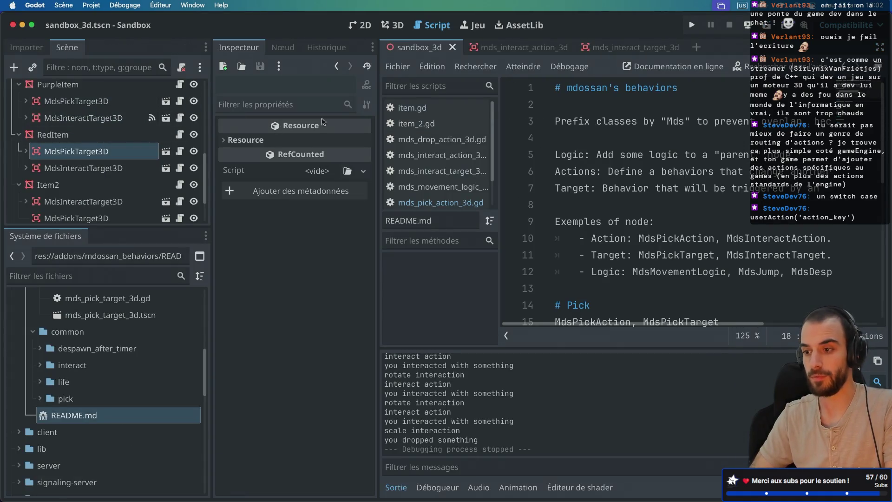
{"action": "left_click", "coordinate": [516, 47]}
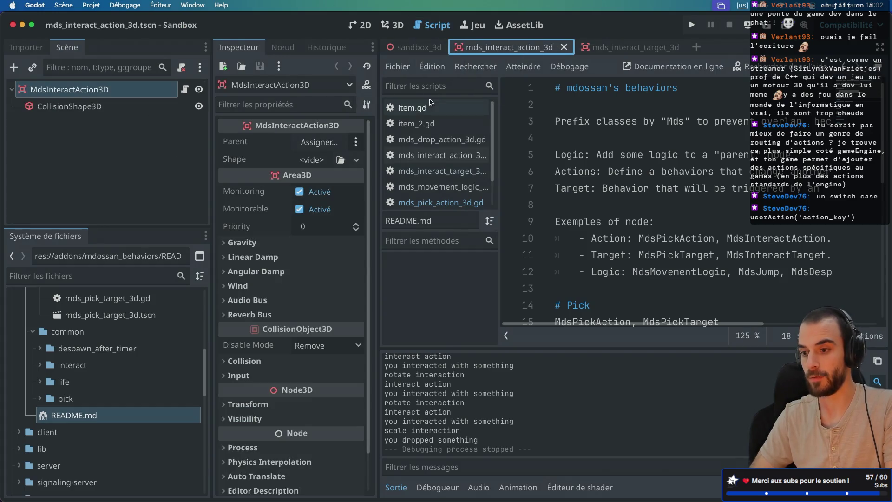
{"action": "left_click", "coordinate": [437, 140]}
{"action": "key", "text": "ctrl+super+d"}
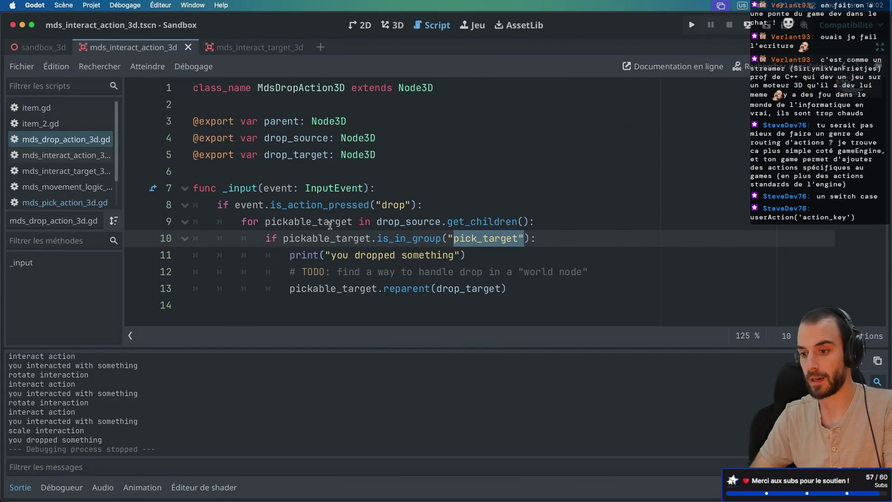
{"action": "left_click_drag", "start_coordinate": [235, 205], "coordinate": [343, 205]}
{"action": "left_click", "coordinate": [312, 205]}
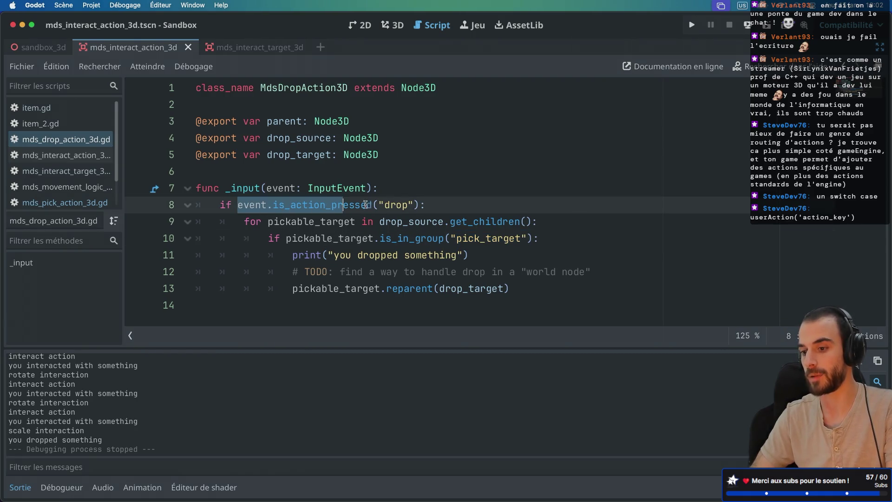
{"action": "double_click", "coordinate": [395, 204]}
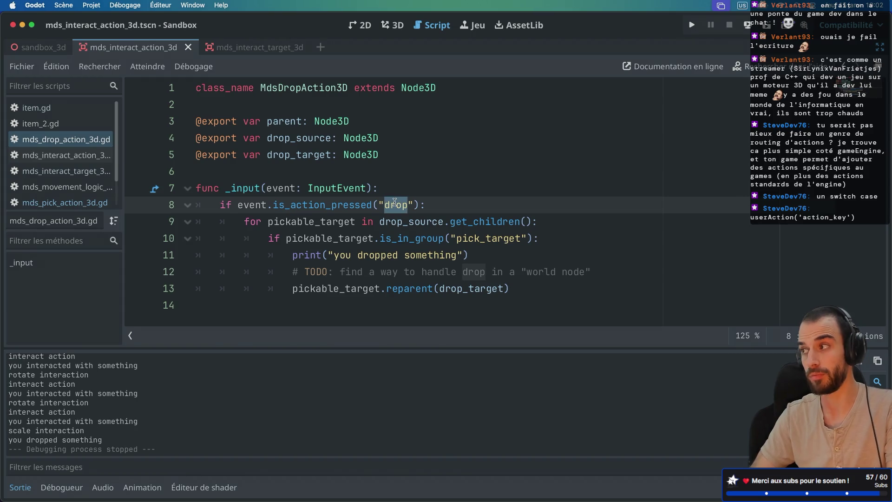
- Open mds_interact_action_3d.gd and highlight its "interact" action check on line 12
{"action": "left_click", "coordinate": [75, 158]}
{"action": "left_click_drag", "start_coordinate": [279, 205], "coordinate": [365, 205]}
{"action": "double_click", "coordinate": [397, 205]}
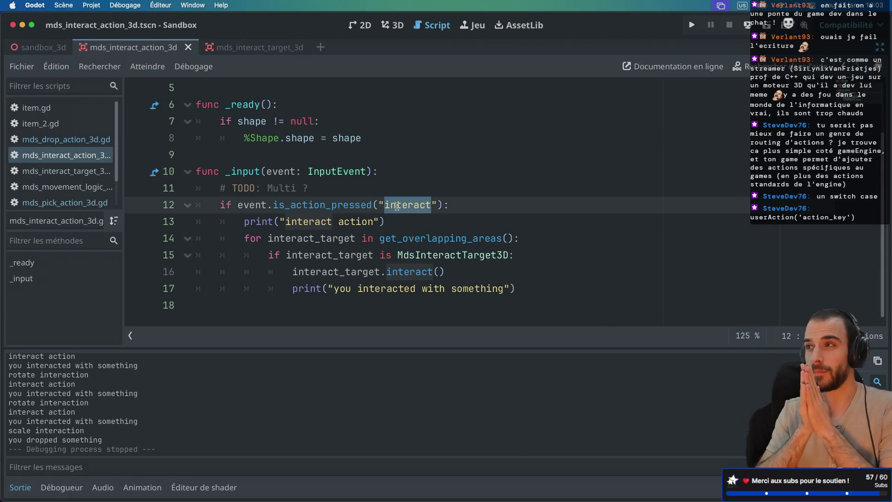
{"action": "scroll", "coordinate": [397, 206], "scroll_direction": "up", "scroll_amount": 3}
{"action": "double_click", "coordinate": [284, 88]}
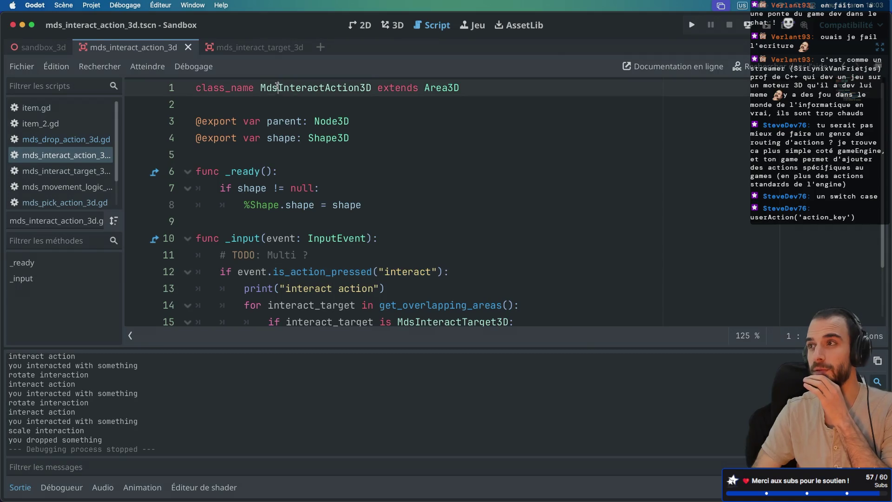
{"action": "scroll", "coordinate": [422, 242], "scroll_direction": "down", "scroll_amount": 2}
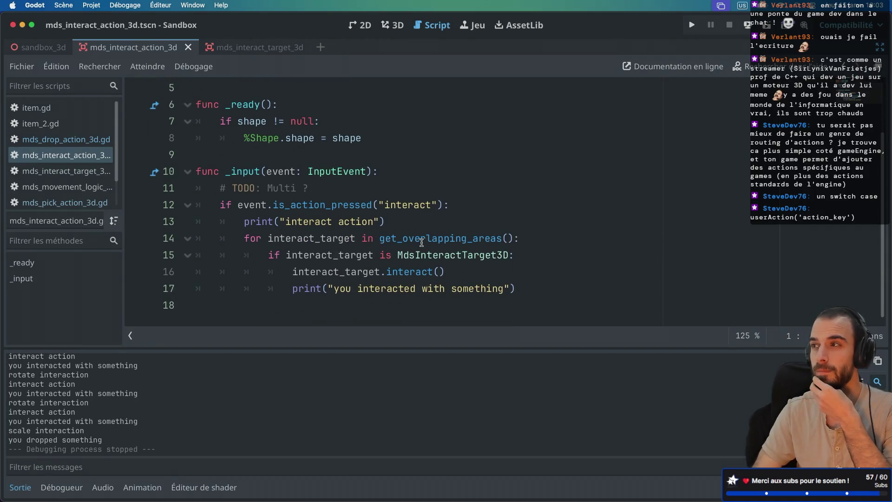
{"action": "left_click_drag", "start_coordinate": [407, 254], "coordinate": [522, 254]}
{"action": "left_click", "coordinate": [467, 272]}
{"action": "scroll", "coordinate": [389, 244], "scroll_direction": "up", "scroll_amount": 2}
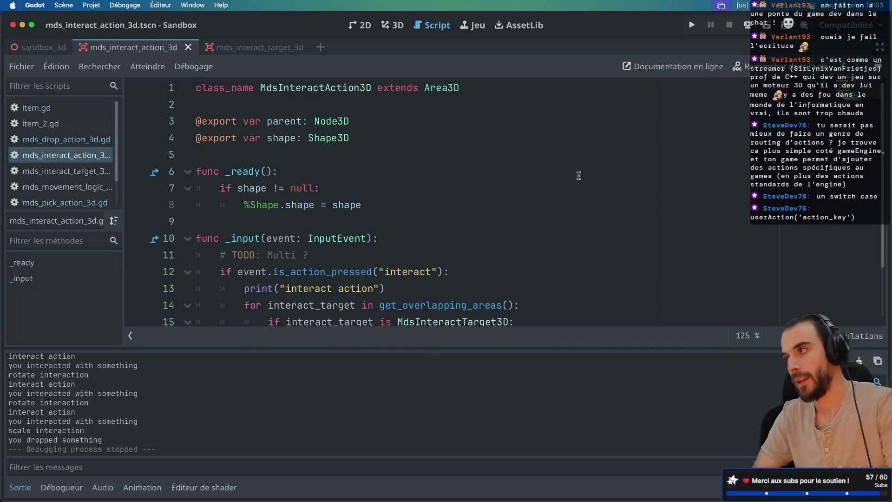
- Stop a mistaken launch and run the game from the sandbox_3d scene tab instead
{"action": "left_click", "coordinate": [692, 24]}
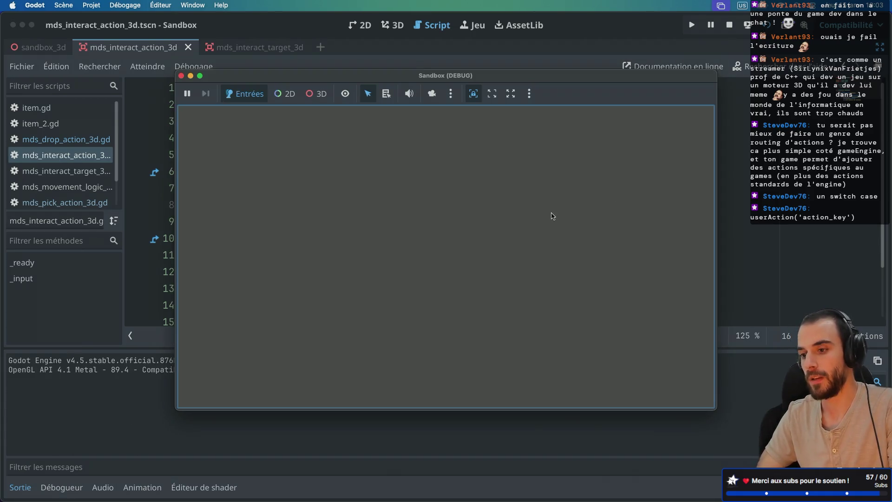
{"action": "left_click", "coordinate": [181, 75]}
{"action": "left_click", "coordinate": [38, 47]}
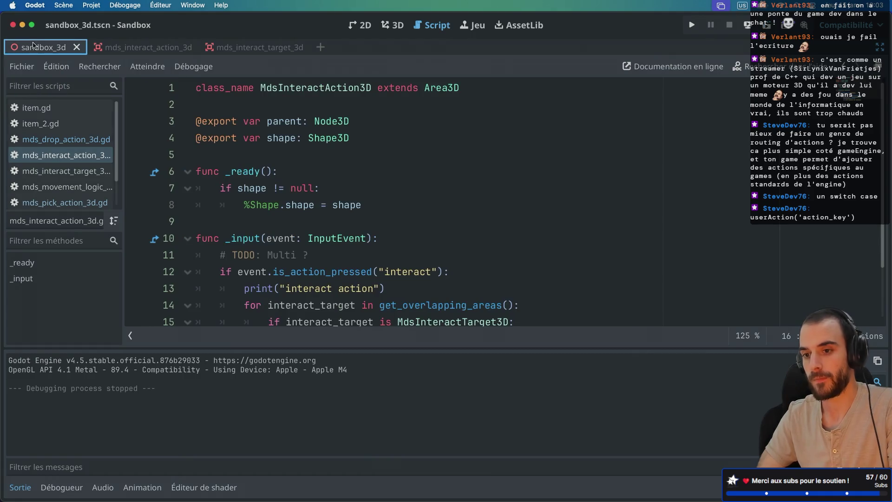
{"action": "left_click", "coordinate": [760, 25]}
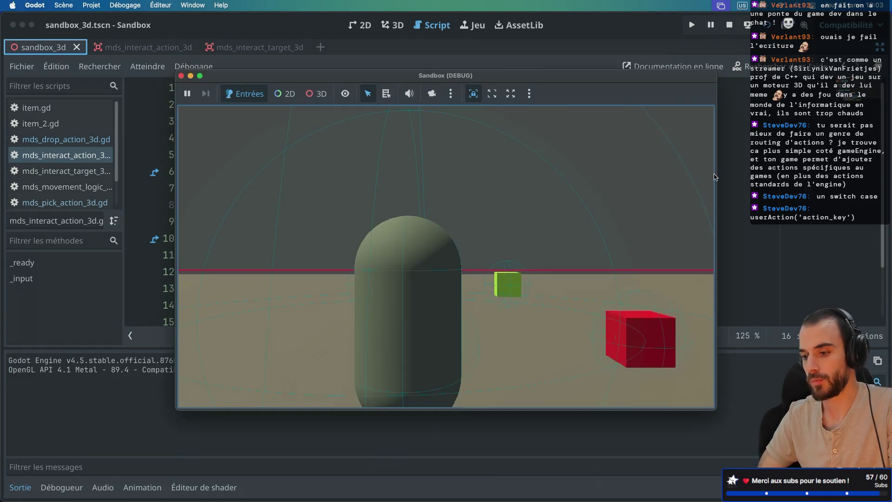
- Walk to the magenta cube, rotate it twice with rotate_interaction, then stop the game
{"action": "key", "text": "d"}
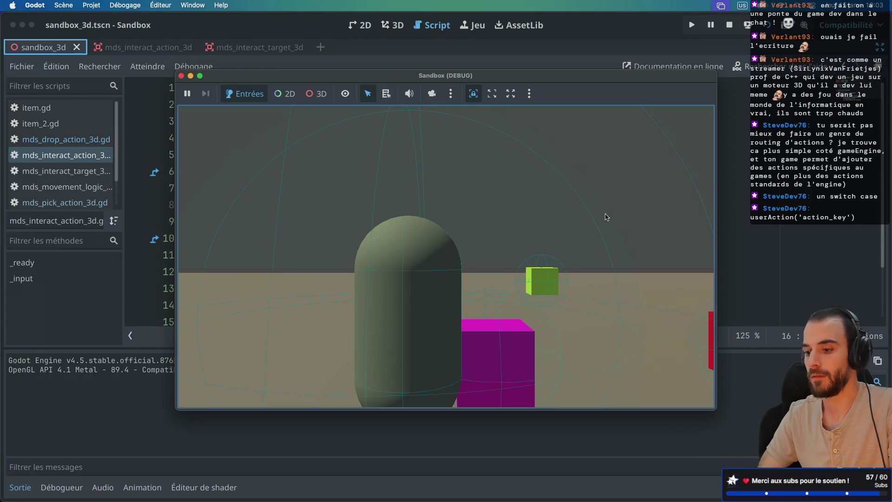
{"action": "key", "text": "e"}
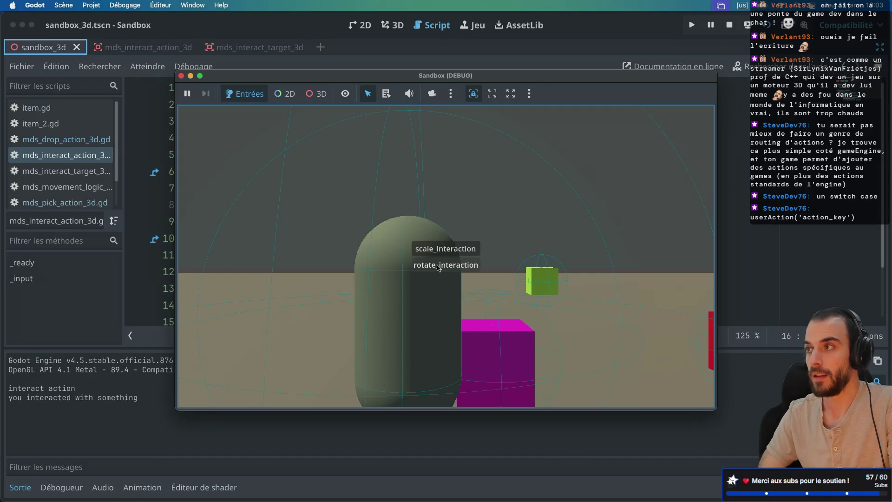
{"action": "left_click", "coordinate": [438, 266]}
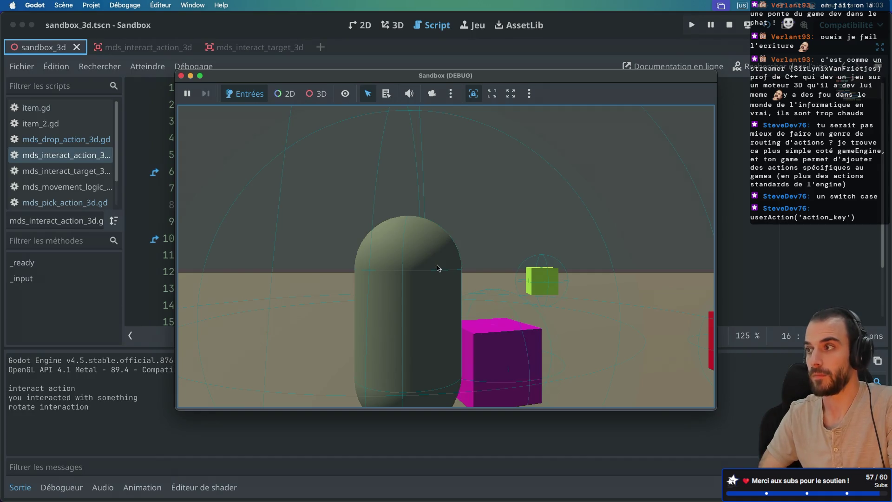
{"action": "key", "text": "e"}
{"action": "left_click", "coordinate": [438, 267]}
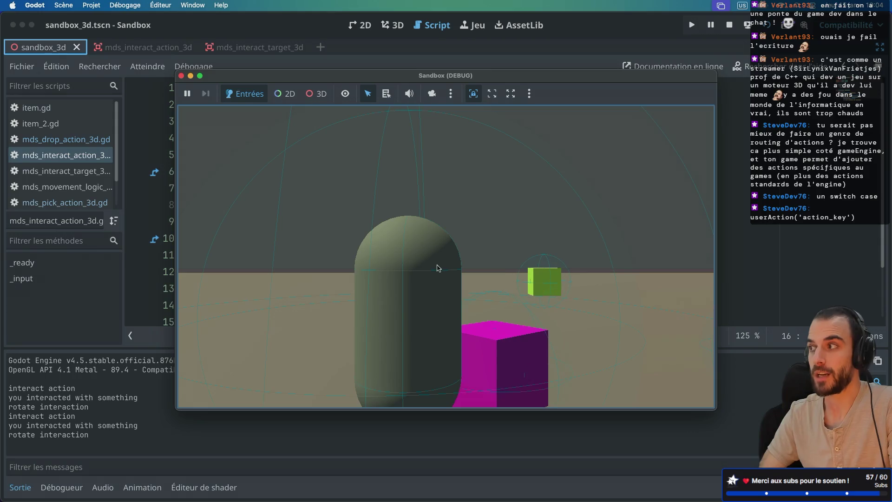
{"action": "key", "text": "w"}
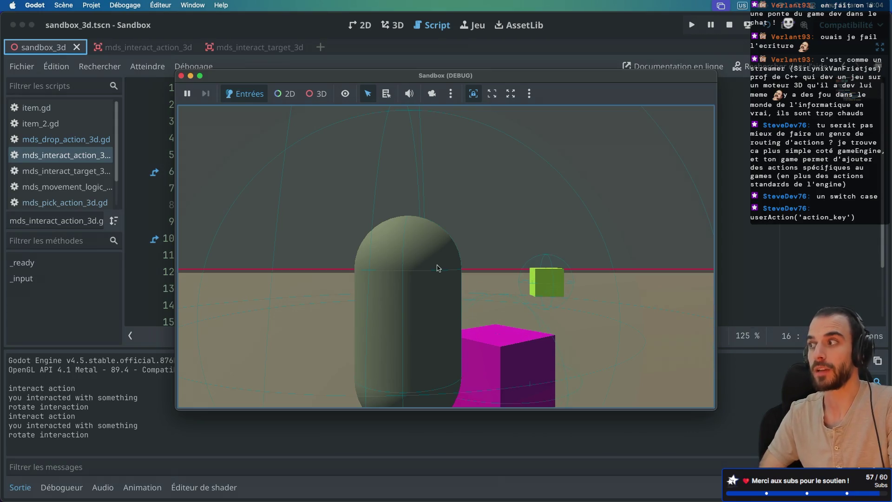
{"action": "key", "text": "s"}
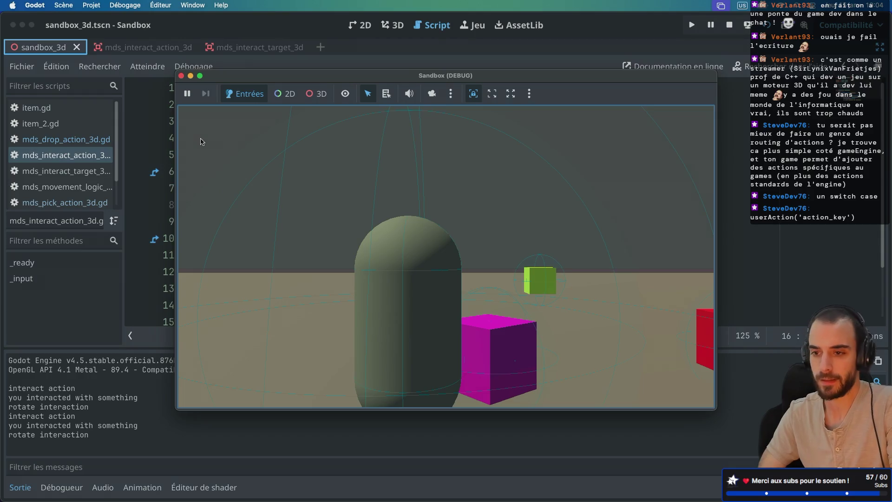
{"action": "left_click", "coordinate": [181, 75]}
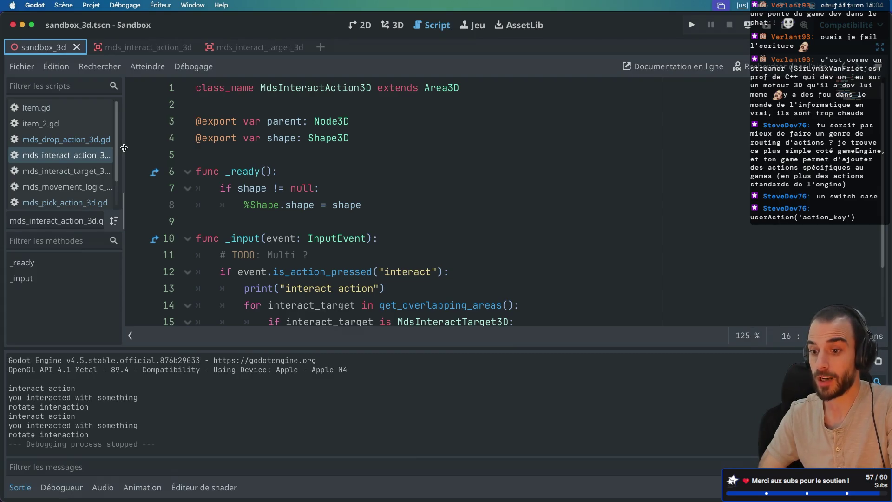
{"action": "left_click_drag", "start_coordinate": [124, 148], "coordinate": [180, 149]}
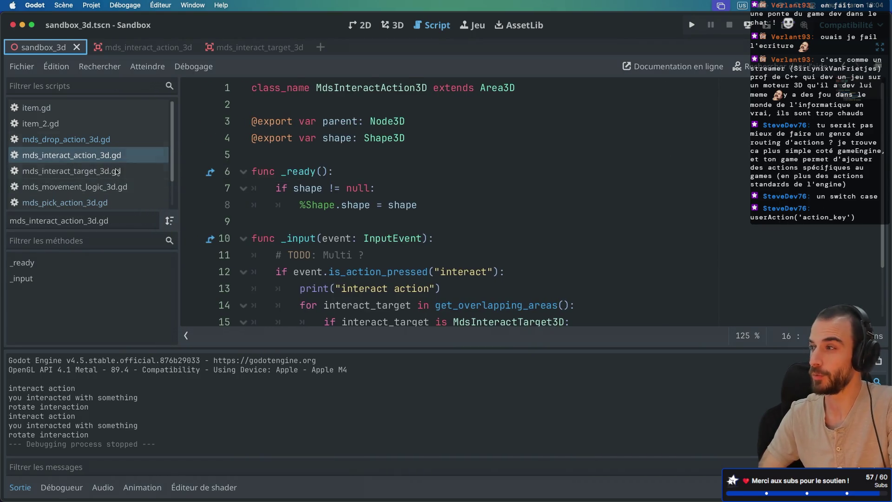
{"action": "left_click", "coordinate": [84, 172]}
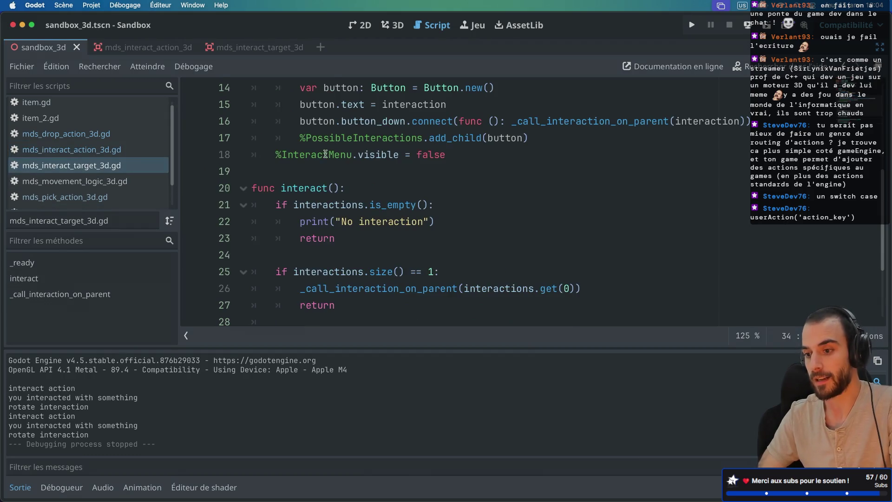
{"action": "scroll", "coordinate": [326, 154], "scroll_direction": "up", "scroll_amount": 5}
{"action": "left_click", "coordinate": [541, 151]}
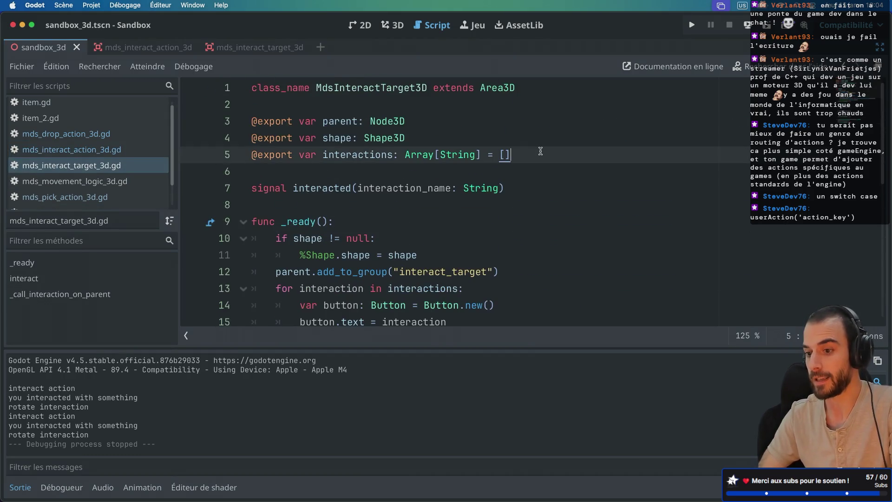
{"action": "left_click_drag", "start_coordinate": [529, 182], "coordinate": [529, 171]}
{"action": "key", "text": "BackSpace"}
{"action": "left_click", "coordinate": [531, 162]}
{"action": "key", "text": "Return"}
{"action": "type", "text": "@expor"}
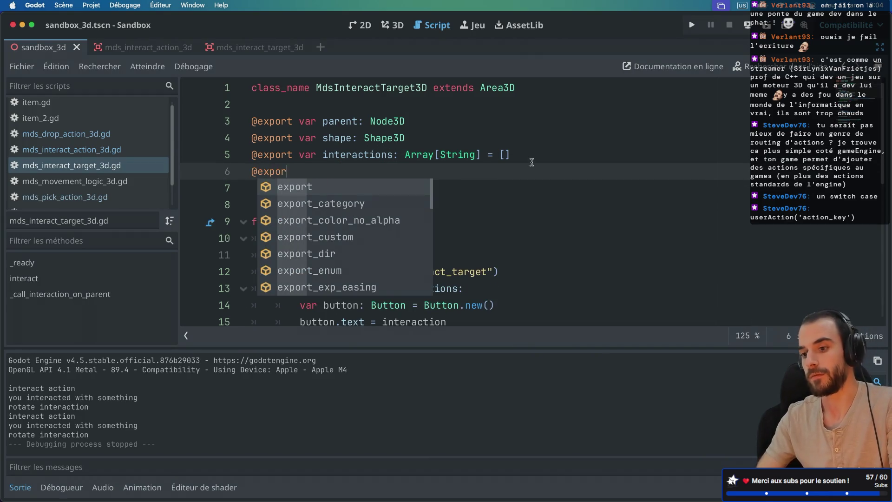
{"action": "type", "text": "r var dis"}
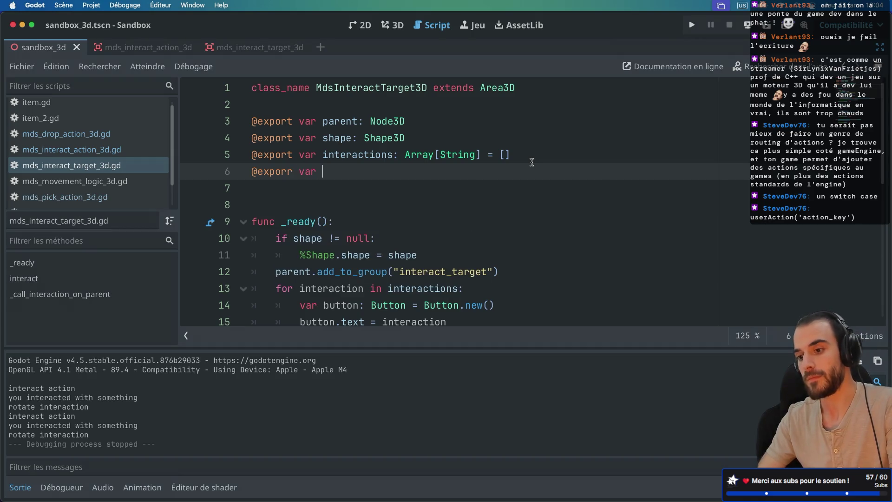
{"action": "type", "text": "abled: bool = "}
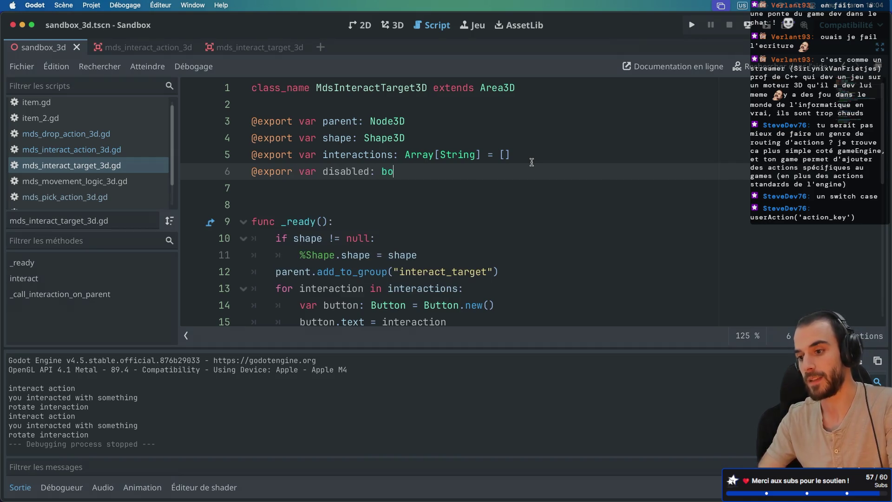
{"action": "type", "text": "false"}
{"action": "key", "text": "Up"}
- Add an early-return guard on the disabled flag at the top of interact()
{"action": "scroll", "coordinate": [532, 160], "scroll_direction": "down", "scroll_amount": 3}
{"action": "scroll", "coordinate": [532, 160], "scroll_direction": "down", "scroll_amount": 5}
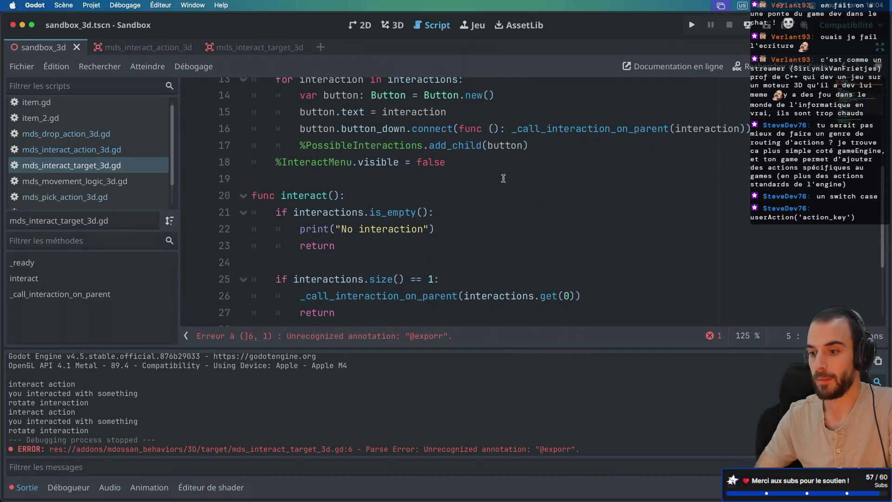
{"action": "scroll", "coordinate": [413, 202], "scroll_direction": "up", "scroll_amount": 3}
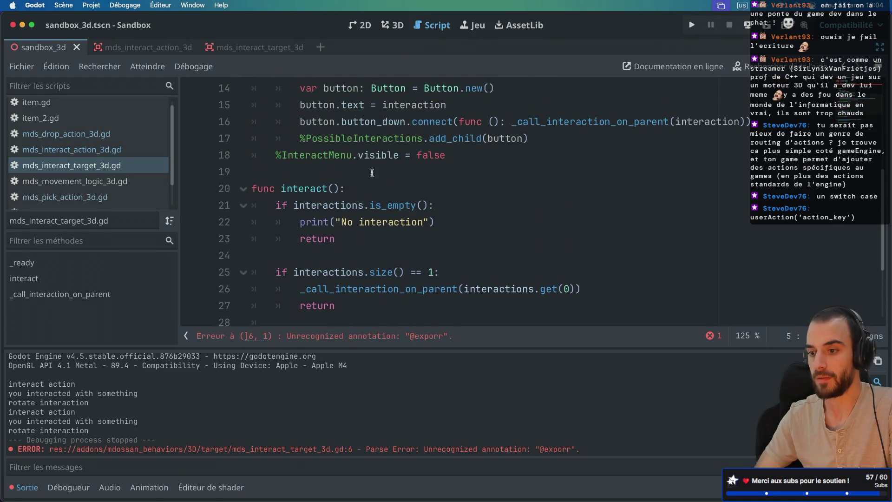
{"action": "left_click", "coordinate": [430, 205]}
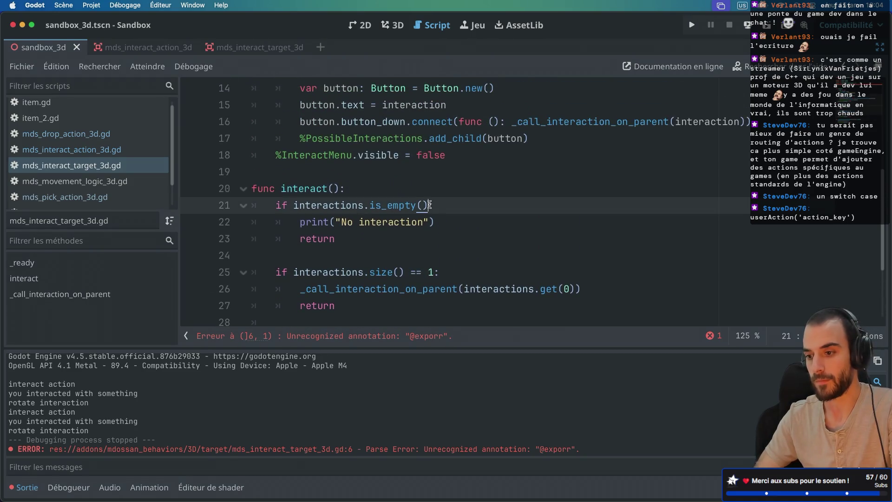
{"action": "left_click", "coordinate": [402, 187]}
{"action": "key", "text": "Return"}
{"action": "key", "text": "Return"}
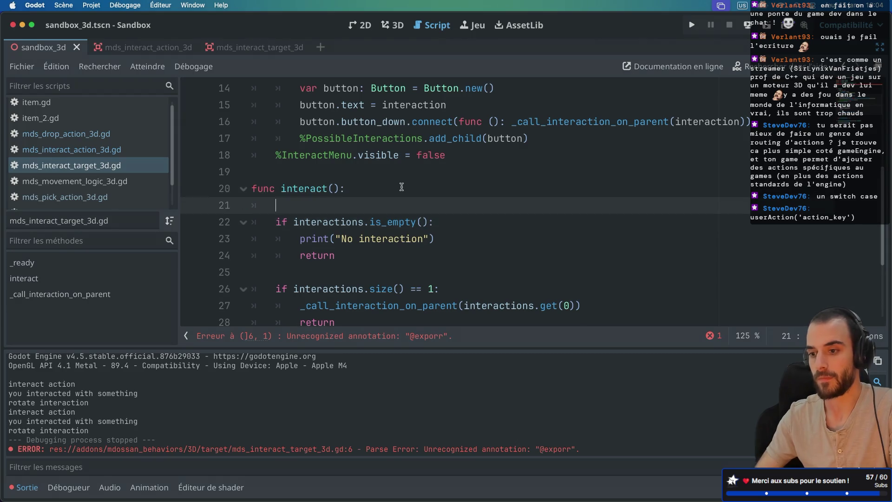
{"action": "key", "text": "Up"}
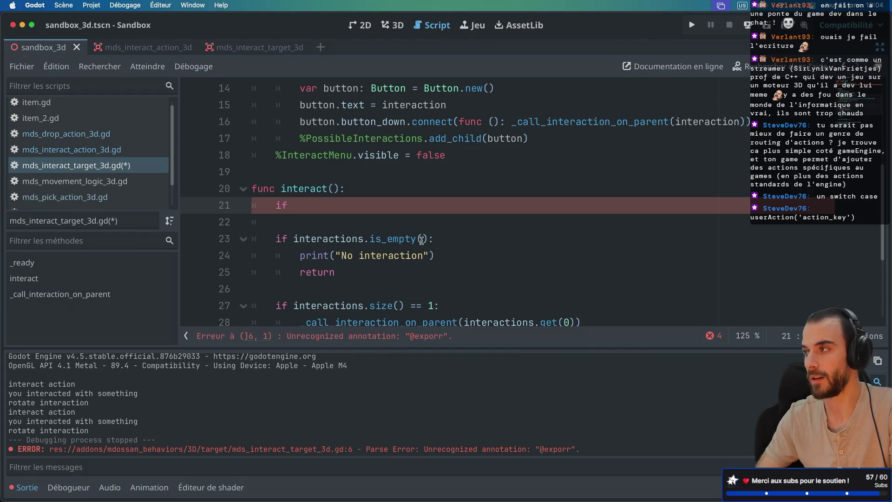
{"action": "type", "text": "disalbed:"}
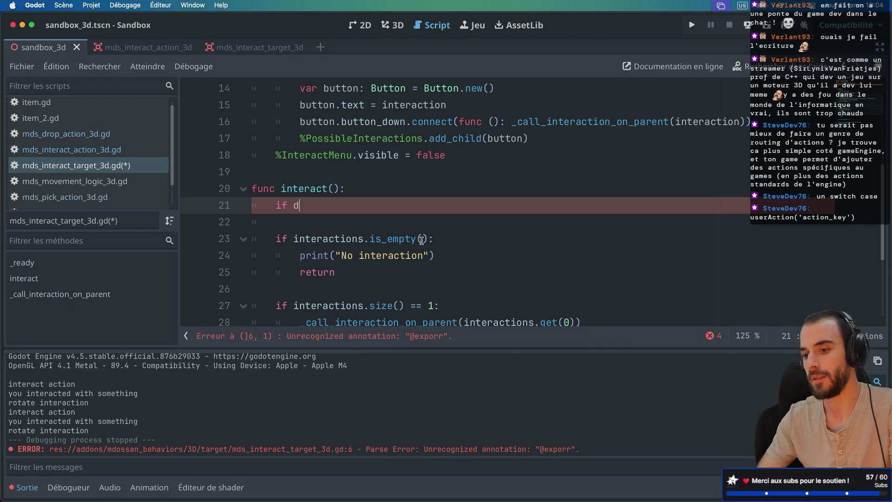
{"action": "key", "text": "Return"}
{"action": "type", "text": "return"}
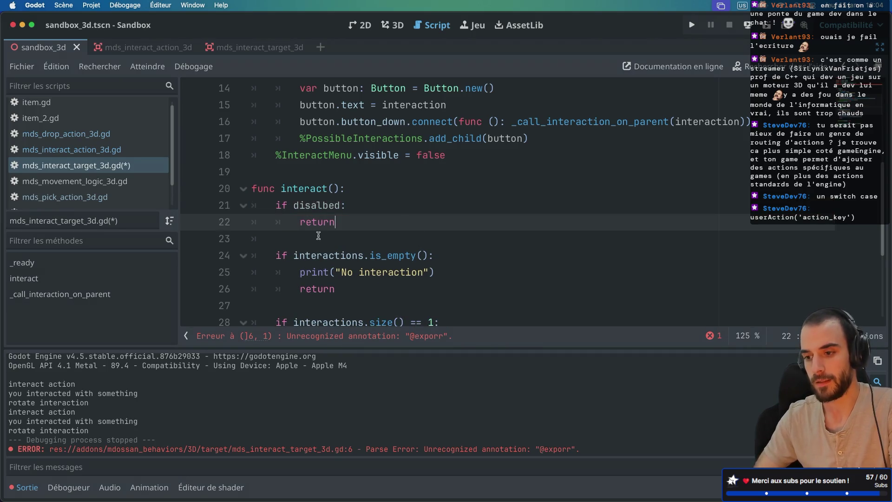
- Correct the misspelled 'disalbed' condition in interact() to 'disabled'
{"action": "scroll", "coordinate": [326, 206], "scroll_direction": "up", "scroll_amount": 5}
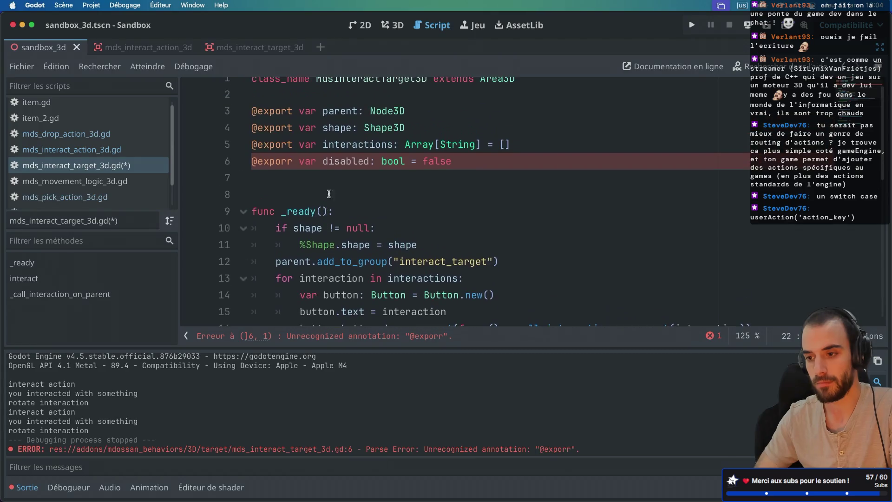
{"action": "double_click", "coordinate": [350, 161]}
{"action": "key", "text": "super+c"}
{"action": "scroll", "coordinate": [351, 159], "scroll_direction": "down", "scroll_amount": 4}
{"action": "double_click", "coordinate": [319, 245]}
{"action": "key", "text": "super+v"}
- Try renaming the flag to interaction_disabled, then revert it to plain disabled
{"action": "scroll", "coordinate": [372, 153], "scroll_direction": "up", "scroll_amount": 3}
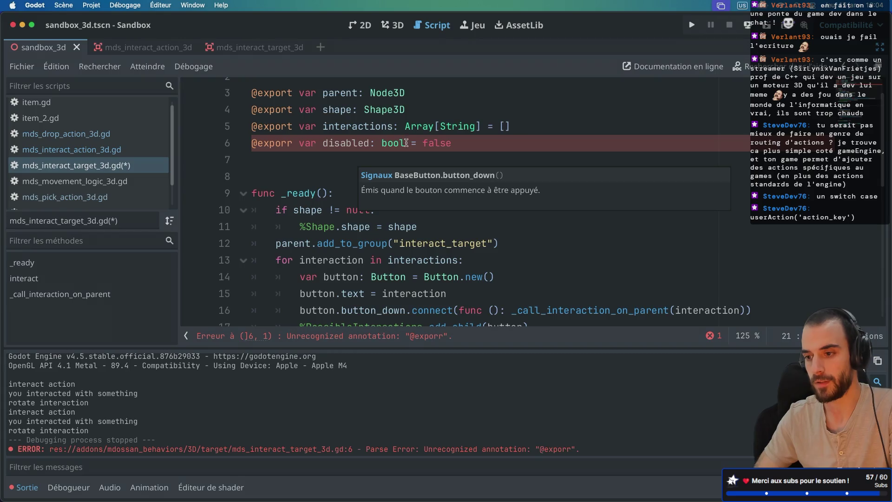
{"action": "left_click", "coordinate": [406, 142]}
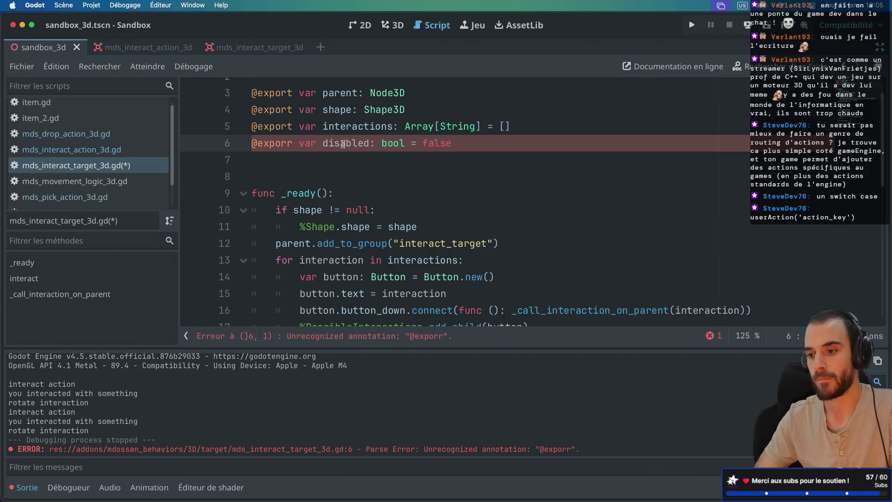
{"action": "double_click", "coordinate": [343, 145]}
{"action": "type", "text": "interaction"}
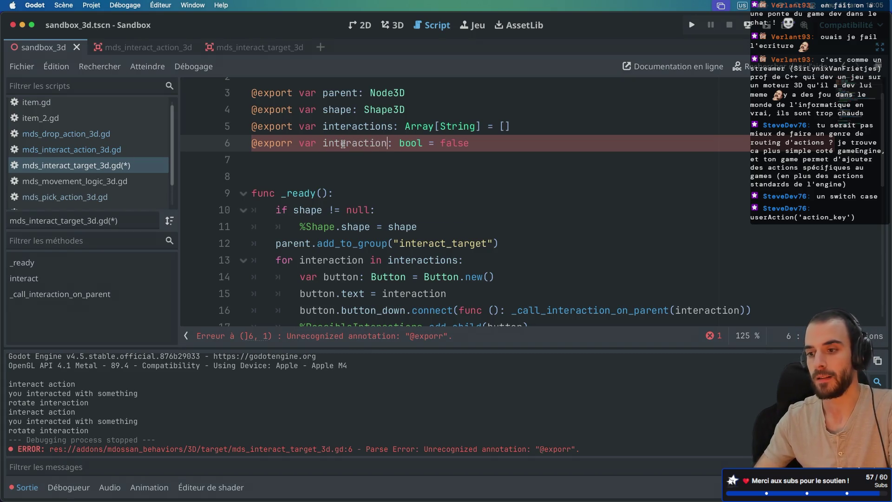
{"action": "type", "text": "_disabled"}
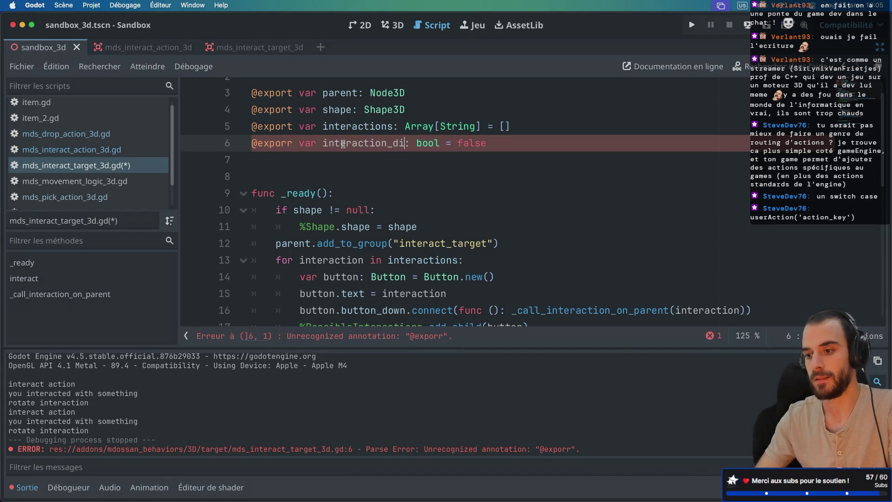
{"action": "double_click", "coordinate": [367, 144]}
{"action": "scroll", "coordinate": [367, 145], "scroll_direction": "up", "scroll_amount": 2}
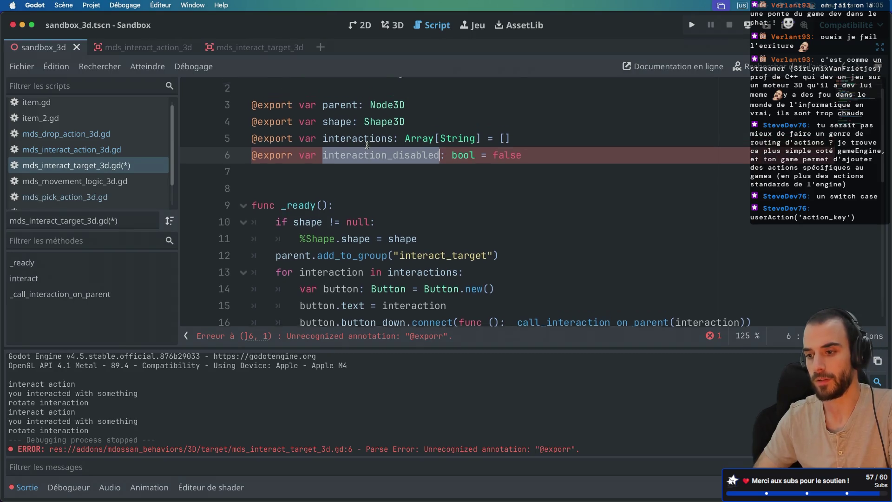
{"action": "left_click", "coordinate": [416, 197]}
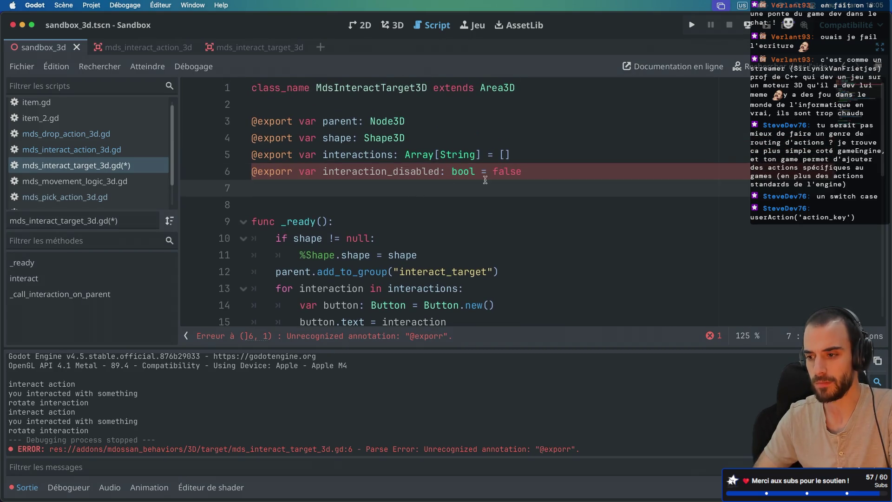
{"action": "left_click", "coordinate": [423, 170]}
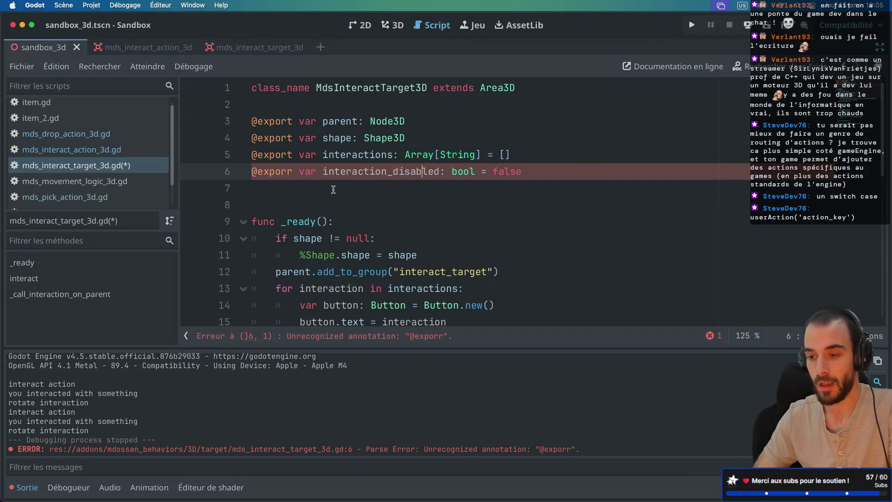
{"action": "left_click_drag", "start_coordinate": [322, 171], "coordinate": [381, 171]}
{"action": "key", "text": "BackSpace"}
{"action": "left_click", "coordinate": [293, 171]}
{"action": "key", "text": "BackSpace"}
{"action": "type", "text": "t"}
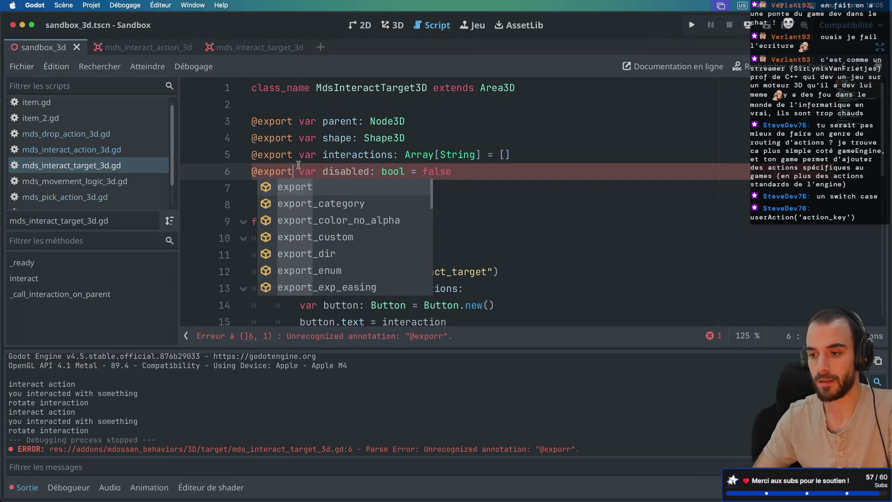
{"action": "key", "text": "Escape"}
- Check the Area3D class documentation's properties, then return to the script
{"action": "left_click", "coordinate": [509, 89], "text": "super"}
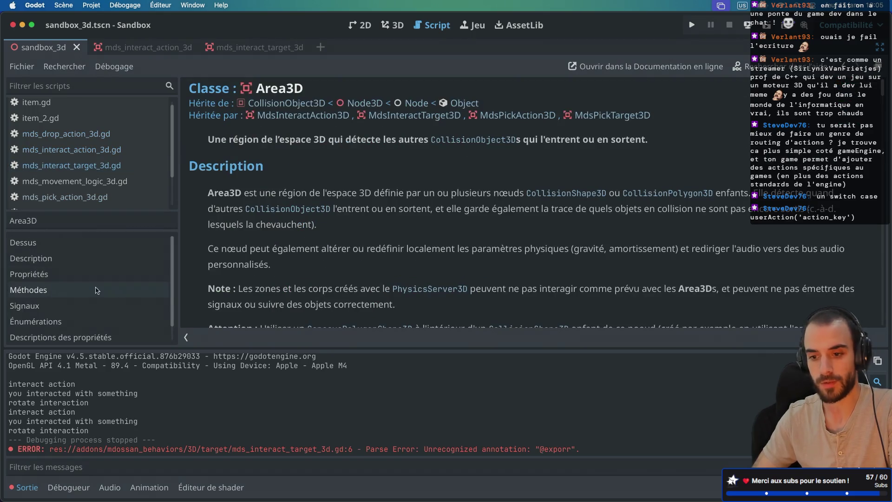
{"action": "left_click", "coordinate": [72, 273]}
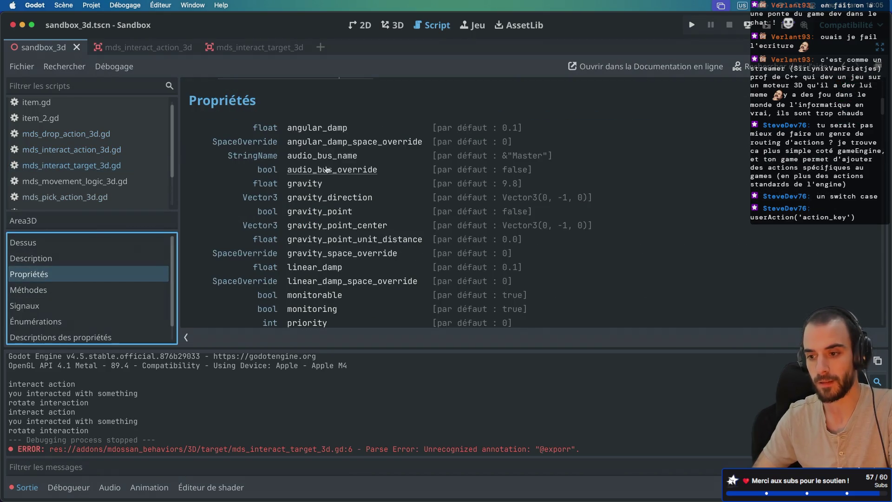
{"action": "scroll", "coordinate": [327, 170], "scroll_direction": "down", "scroll_amount": 3}
{"action": "scroll", "coordinate": [348, 149], "scroll_direction": "up", "scroll_amount": 4}
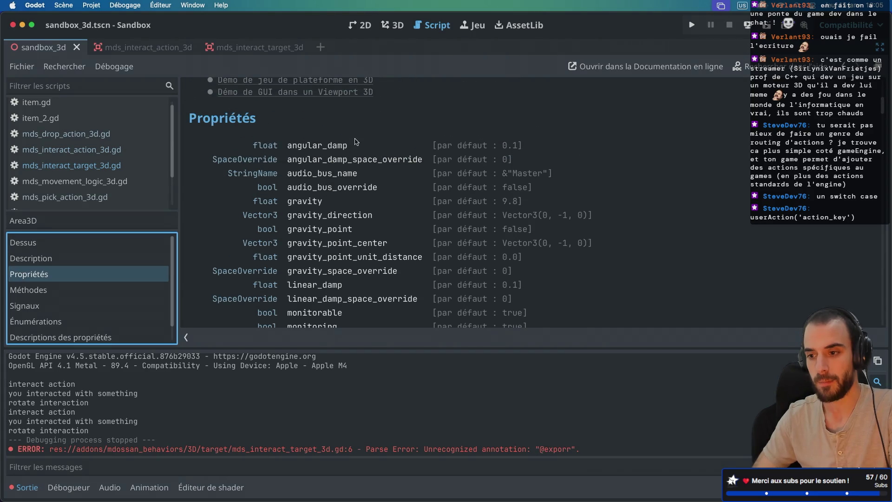
{"action": "key", "text": "alt+Left"}
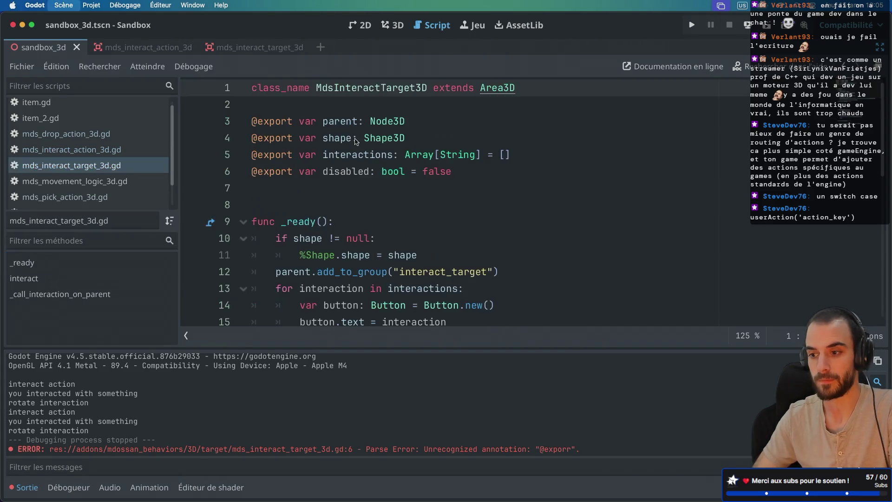
- Remove the extra blank line above _ready and save the script
{"action": "scroll", "coordinate": [354, 148], "scroll_direction": "down", "scroll_amount": 2}
{"action": "left_click", "coordinate": [350, 163]}
{"action": "key", "text": "BackSpace"}
{"action": "scroll", "coordinate": [350, 165], "scroll_direction": "down", "scroll_amount": 5}
{"action": "scroll", "coordinate": [335, 154], "scroll_direction": "up", "scroll_amount": 2}
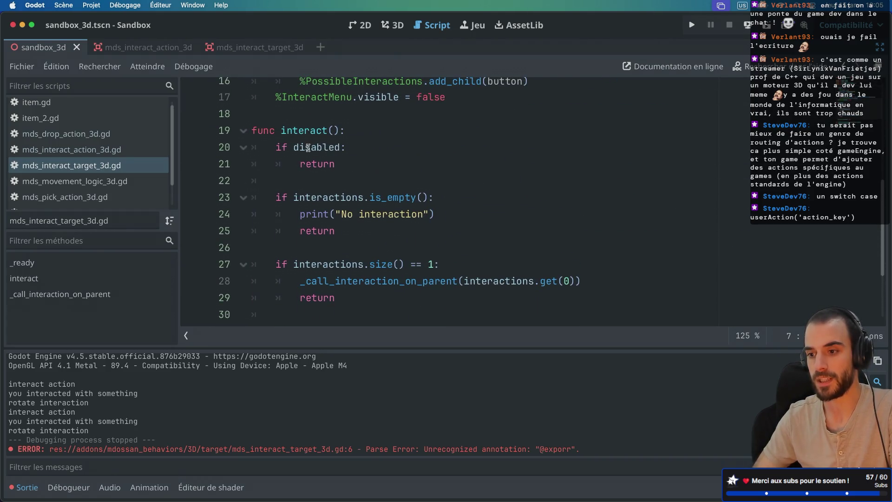
{"action": "scroll", "coordinate": [332, 168], "scroll_direction": "down", "scroll_amount": 3}
{"action": "key", "text": "super+s"}
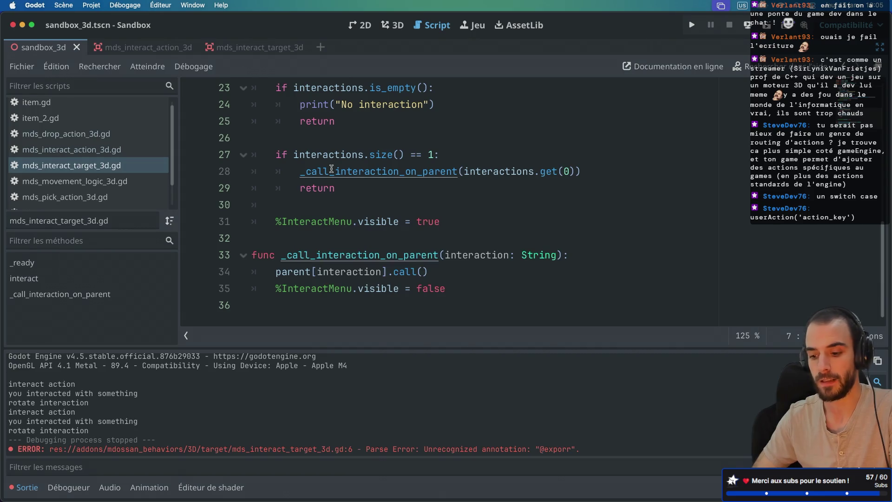
- Enable Disabled on PurpleItem's MdsInteractTarget3D in the Inspector and launch the sandbox
{"action": "key", "text": "super+ctrl+d"}
{"action": "scroll", "coordinate": [92, 147], "scroll_direction": "up", "scroll_amount": 3}
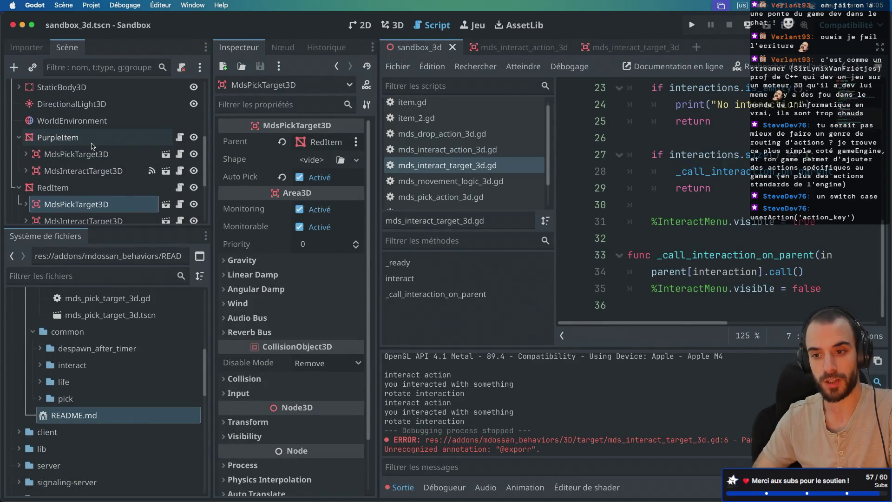
{"action": "left_click", "coordinate": [91, 143]}
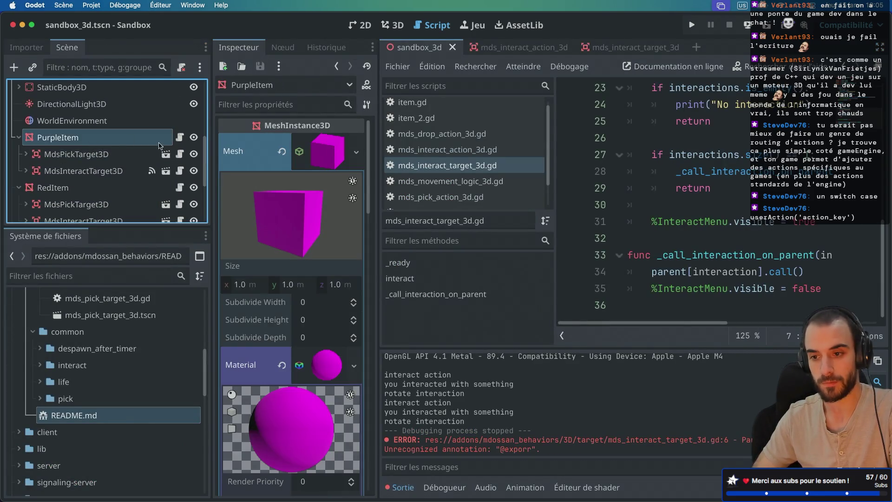
{"action": "left_click", "coordinate": [94, 172]}
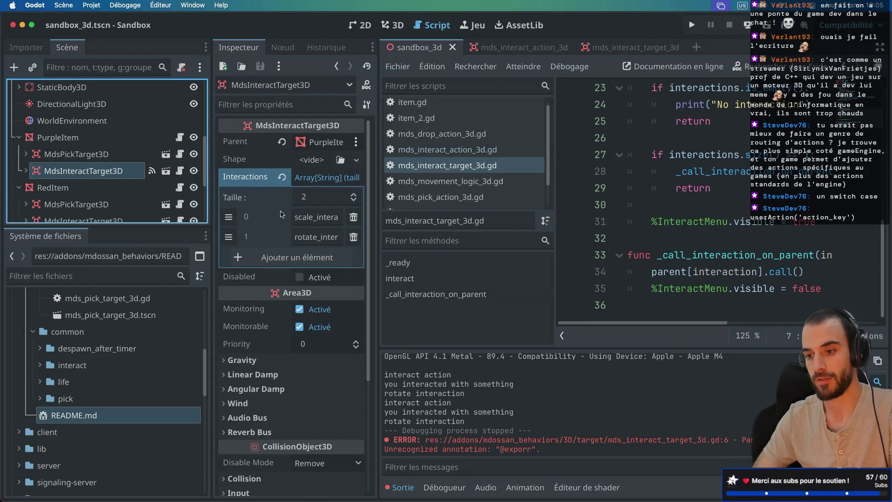
{"action": "left_click", "coordinate": [299, 277]}
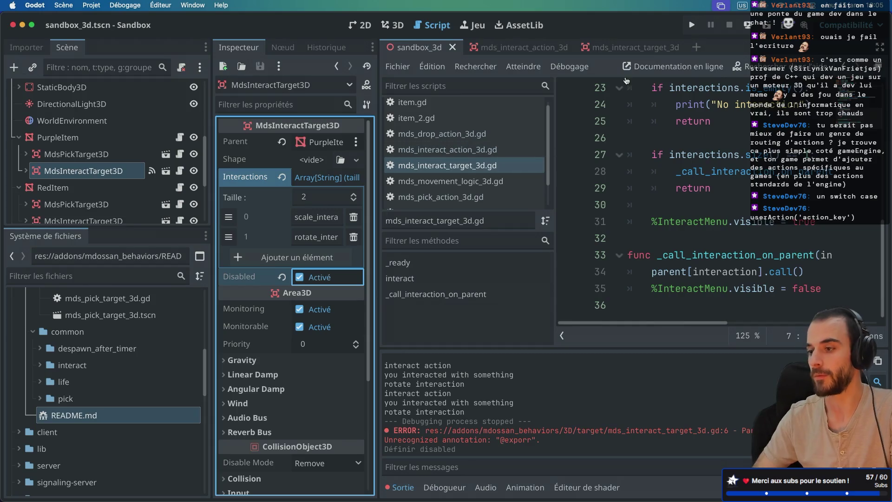
{"action": "key", "text": "super+b"}
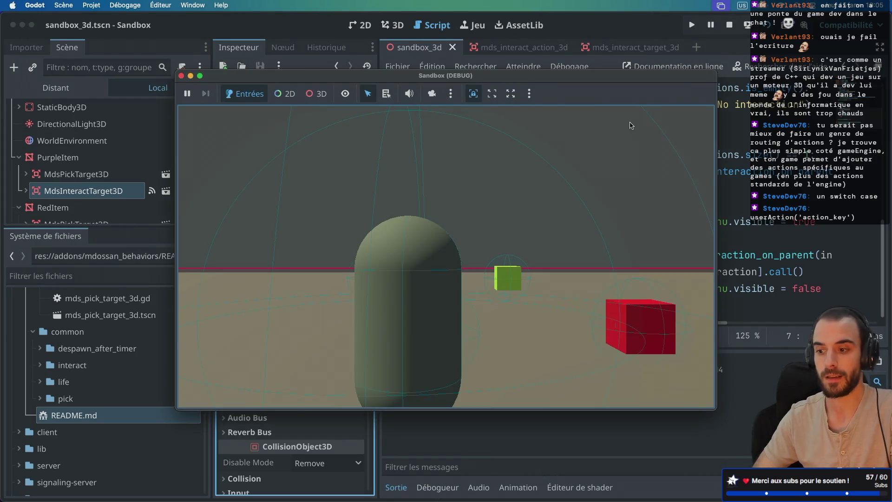
- Walk to the magenta cube, pick it up and drop it, then close the Sandbox window
{"action": "key", "text": "Left"}
{"action": "key", "text": "e"}
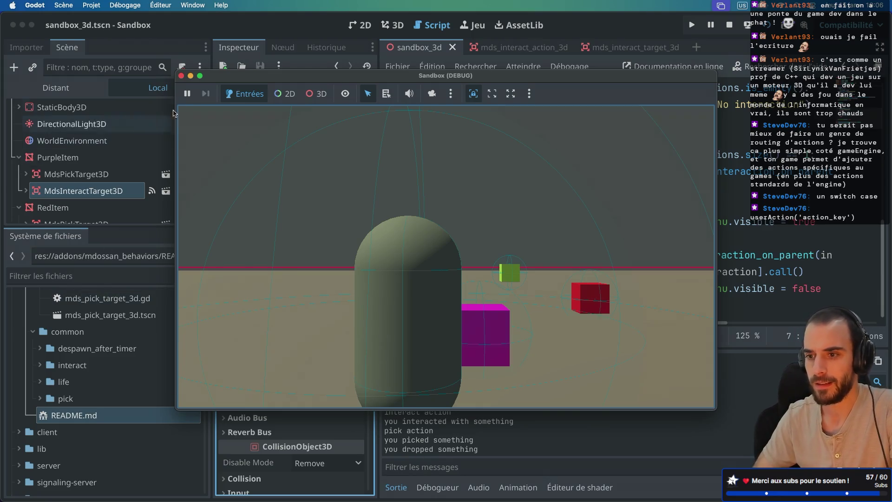
{"action": "left_click", "coordinate": [181, 76]}
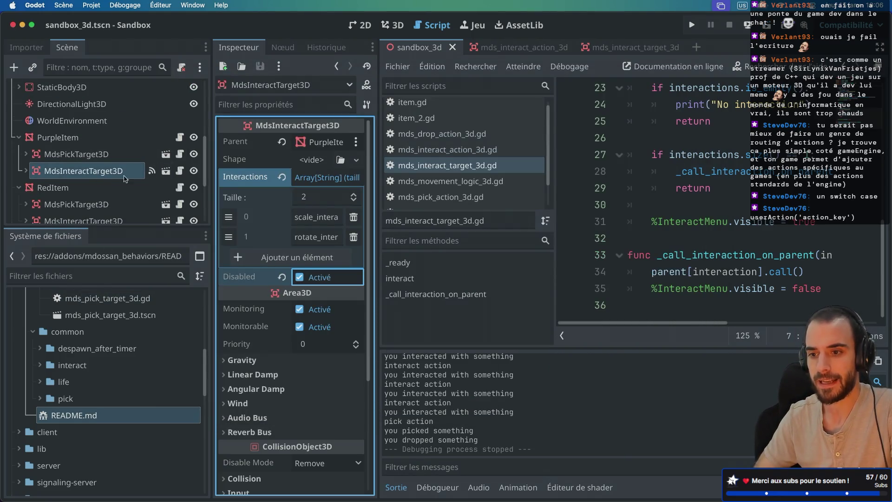
- Add 'signal picked()' on line 7 of mds_pick_target_3d.gd, then restore the side docks
{"action": "left_click", "coordinate": [179, 154]}
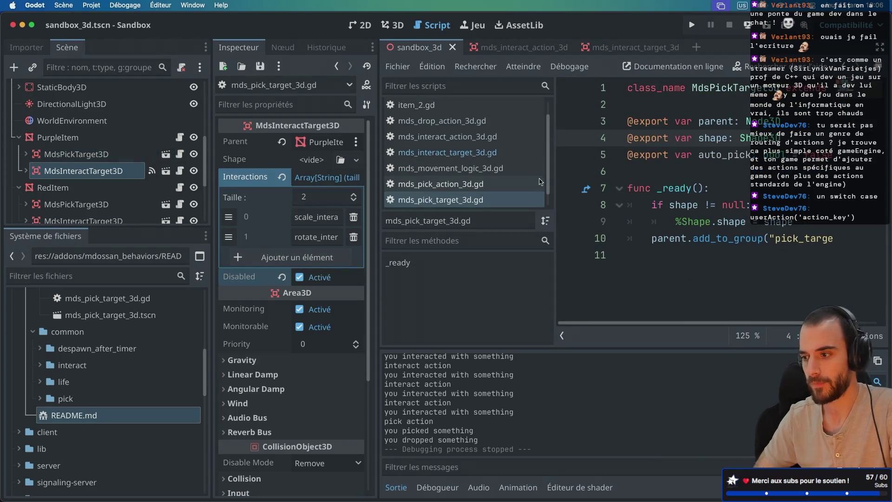
{"action": "key", "text": "ctrl+super+d"}
{"action": "left_click", "coordinate": [495, 154]}
{"action": "key", "text": "Return"}
{"action": "key", "text": "Return"}
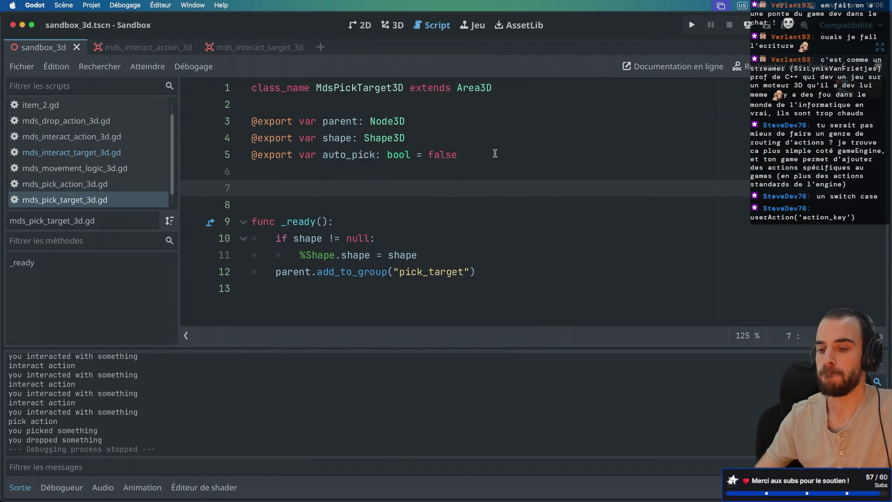
{"action": "type", "text": "signal picked"}
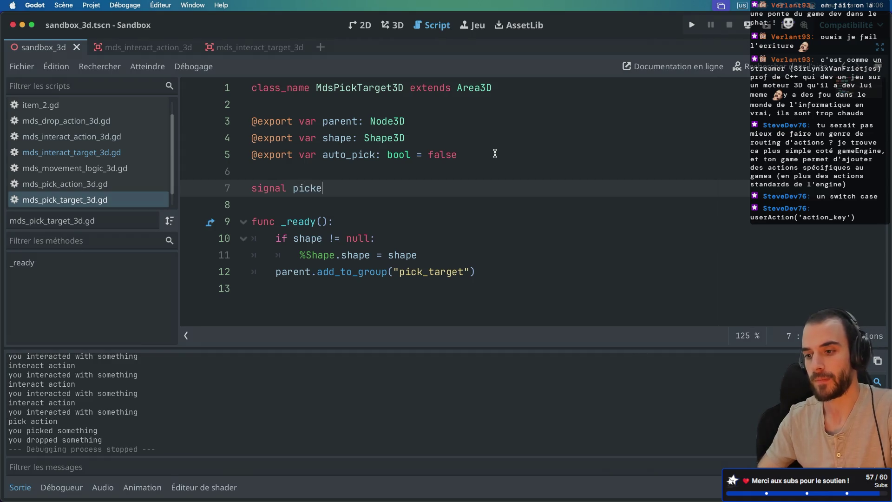
{"action": "type", "text": "("}
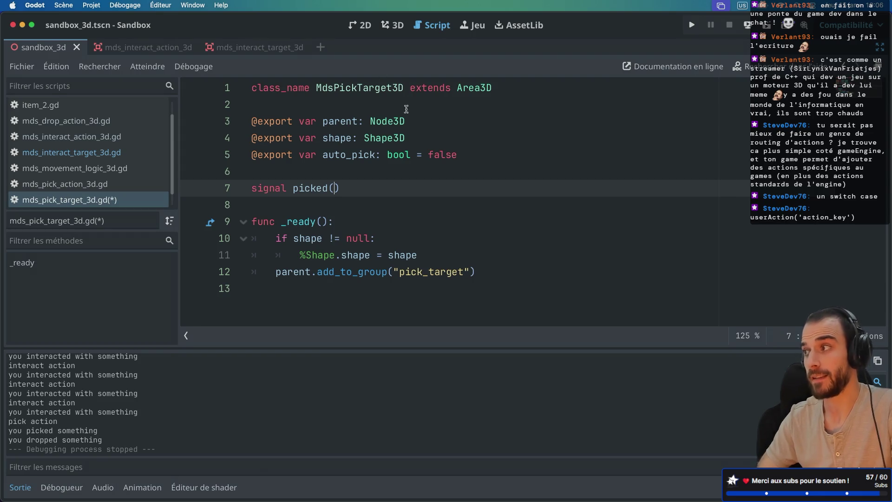
{"action": "mouse_move", "coordinate": [391, 159]}
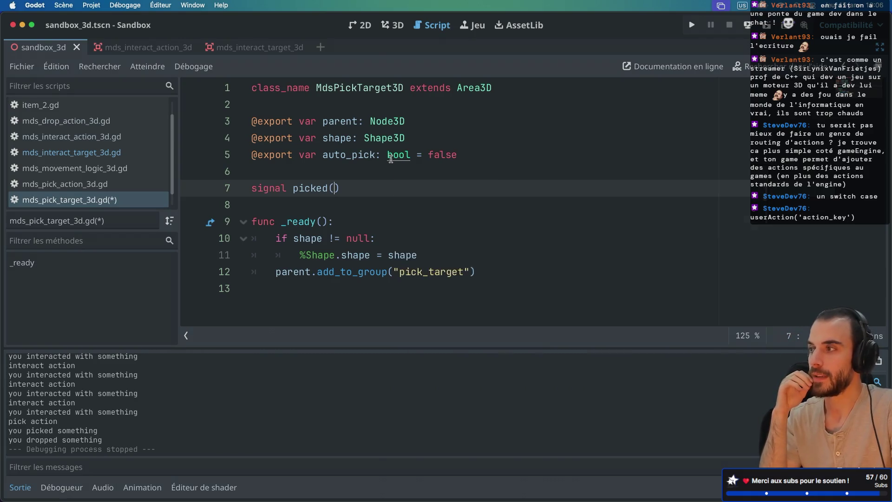
{"action": "key", "text": "ctrl+super+d"}
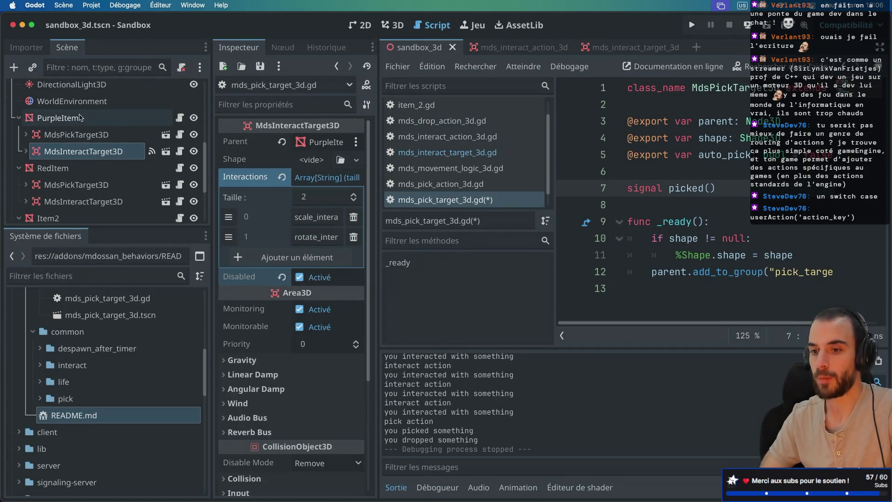
{"action": "left_click", "coordinate": [79, 119]}
{"action": "scroll", "coordinate": [78, 122], "scroll_direction": "up", "scroll_amount": 3}
{"action": "scroll", "coordinate": [78, 122], "scroll_direction": "up", "scroll_amount": 1}
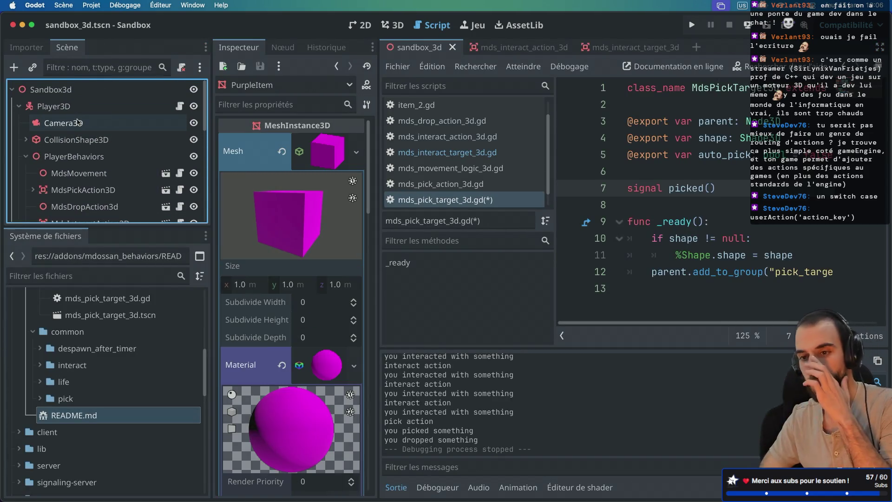
{"action": "scroll", "coordinate": [77, 112], "scroll_direction": "down", "scroll_amount": 3}
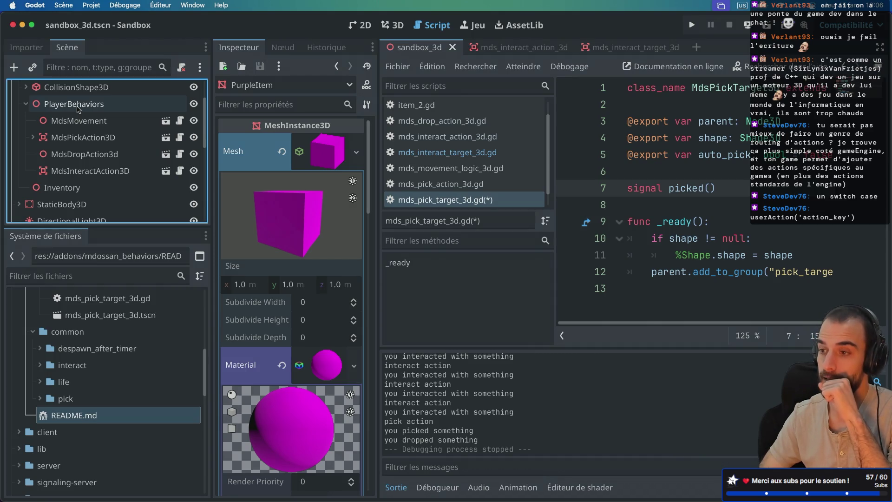
{"action": "scroll", "coordinate": [77, 108], "scroll_direction": "up", "scroll_amount": 3}
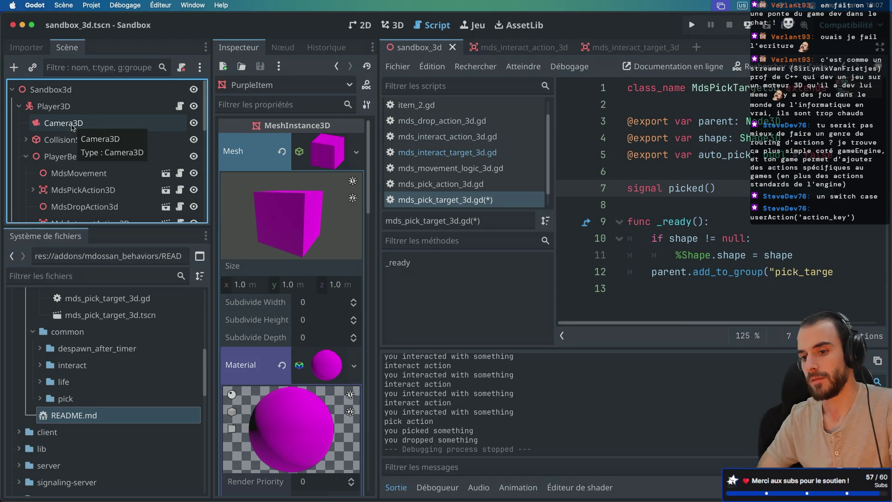
{"action": "scroll", "coordinate": [72, 127], "scroll_direction": "down", "scroll_amount": 6}
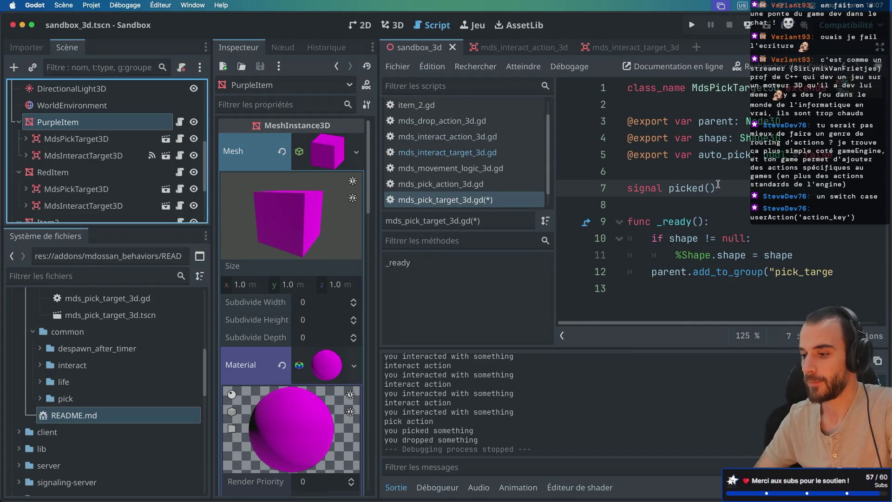
{"action": "left_click_drag", "start_coordinate": [669, 188], "coordinate": [717, 189]}
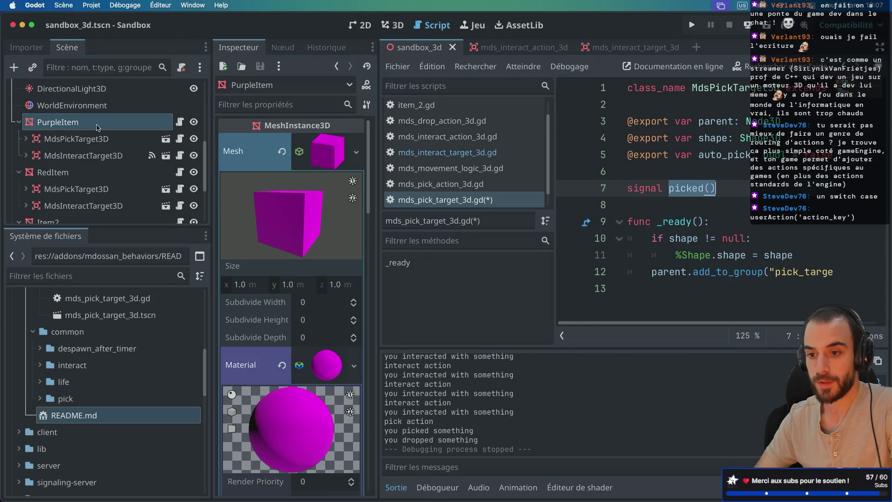
{"action": "left_click", "coordinate": [86, 158]}
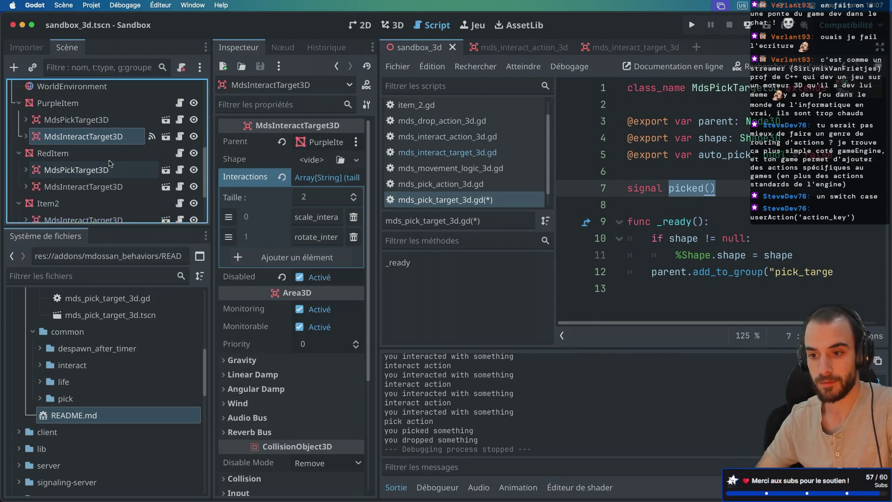
- Show the Signals list and compare the interact target's and purple pick target's signals
{"action": "left_click", "coordinate": [282, 48]}
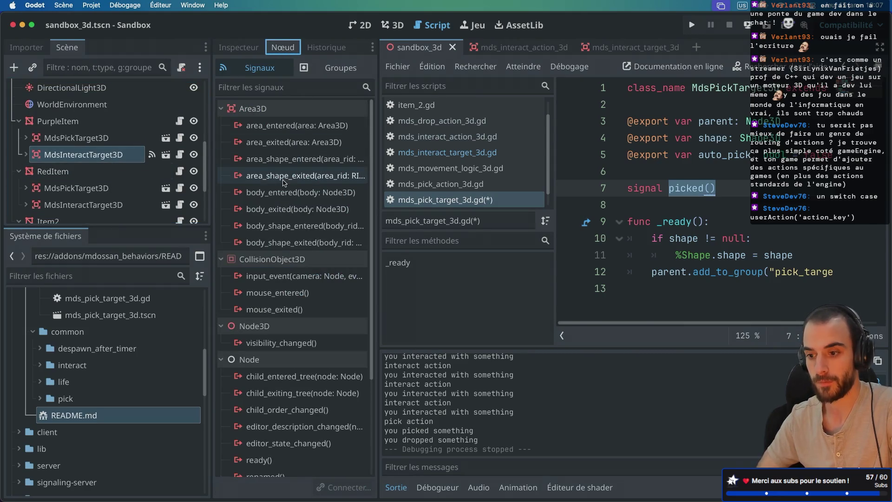
{"action": "left_click", "coordinate": [103, 160]}
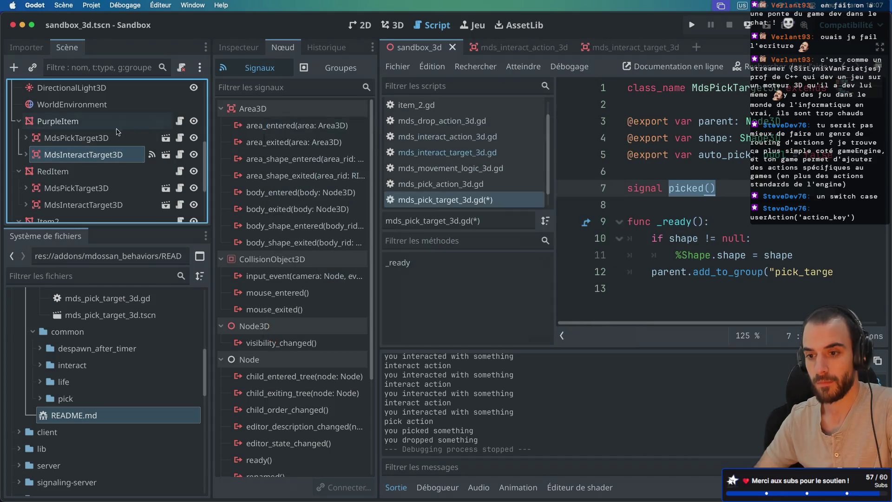
{"action": "left_click", "coordinate": [104, 139]}
{"action": "left_click", "coordinate": [123, 154]}
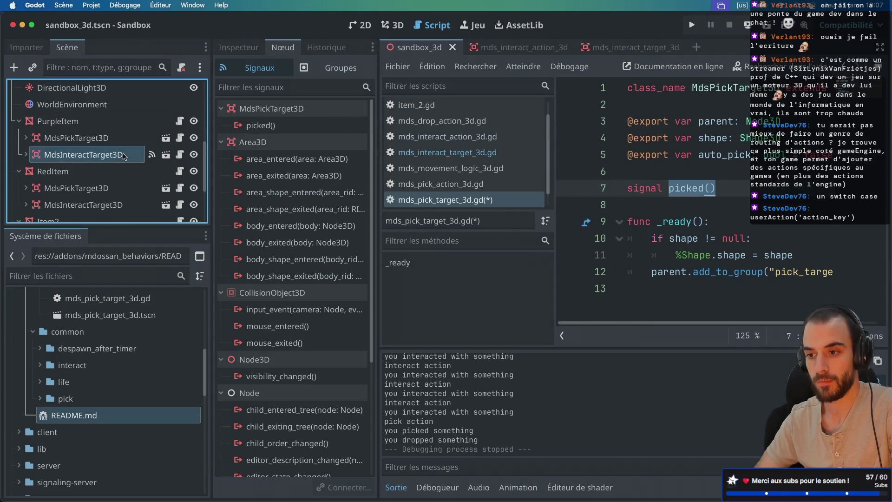
{"action": "left_click", "coordinate": [151, 155]}
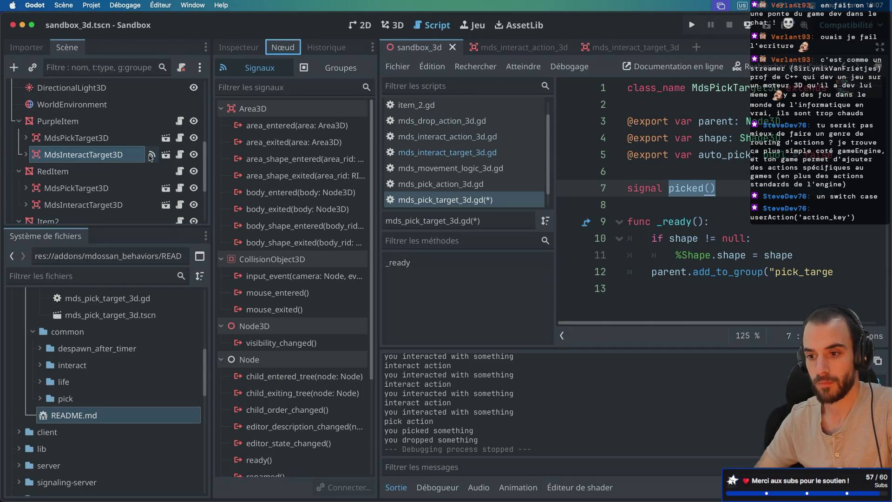
{"action": "right_click", "coordinate": [135, 158]}
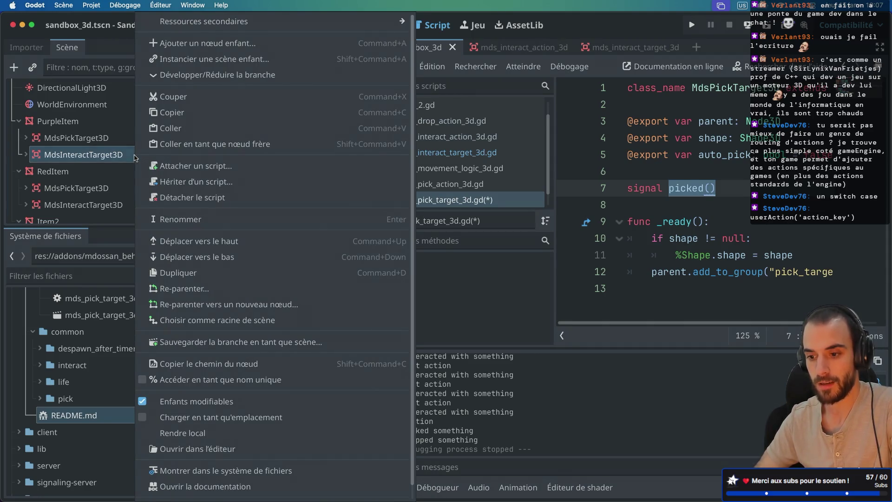
{"action": "key", "text": "Escape"}
- Check the node's groups, then select PurpleItem's MdsPickTarget3D to show its picked() signal
{"action": "scroll", "coordinate": [272, 222], "scroll_direction": "down", "scroll_amount": 3}
{"action": "scroll", "coordinate": [272, 222], "scroll_direction": "up", "scroll_amount": 3}
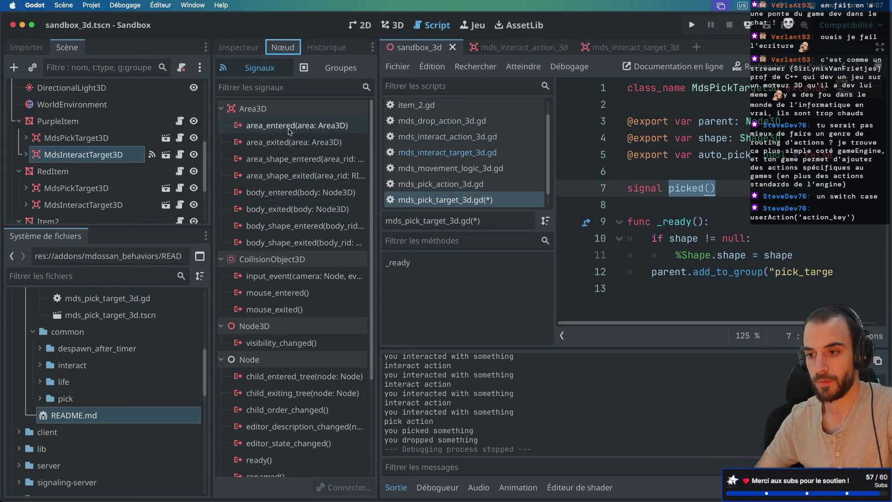
{"action": "left_click", "coordinate": [313, 74]}
{"action": "left_click", "coordinate": [278, 76]}
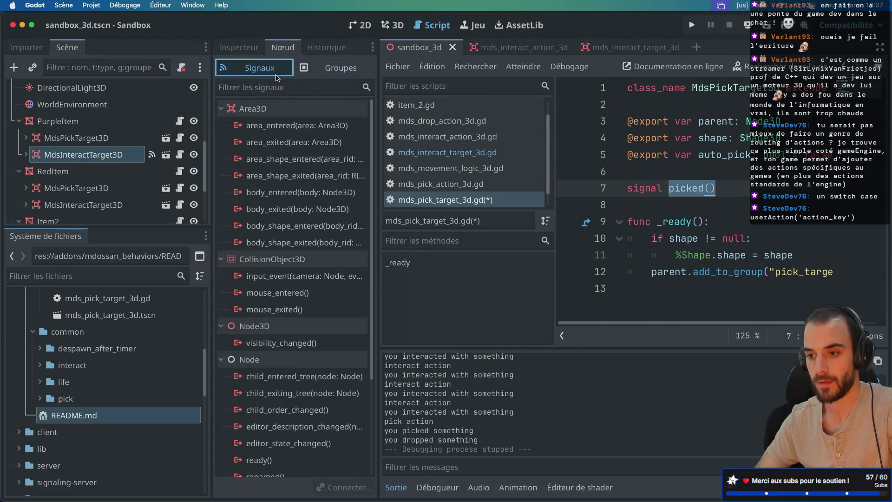
{"action": "scroll", "coordinate": [287, 171], "scroll_direction": "down", "scroll_amount": 3}
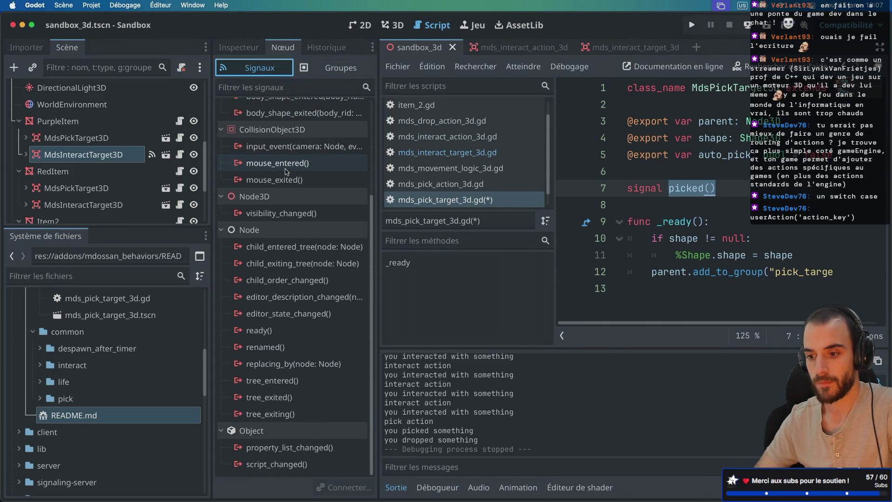
{"action": "scroll", "coordinate": [287, 172], "scroll_direction": "up", "scroll_amount": 3}
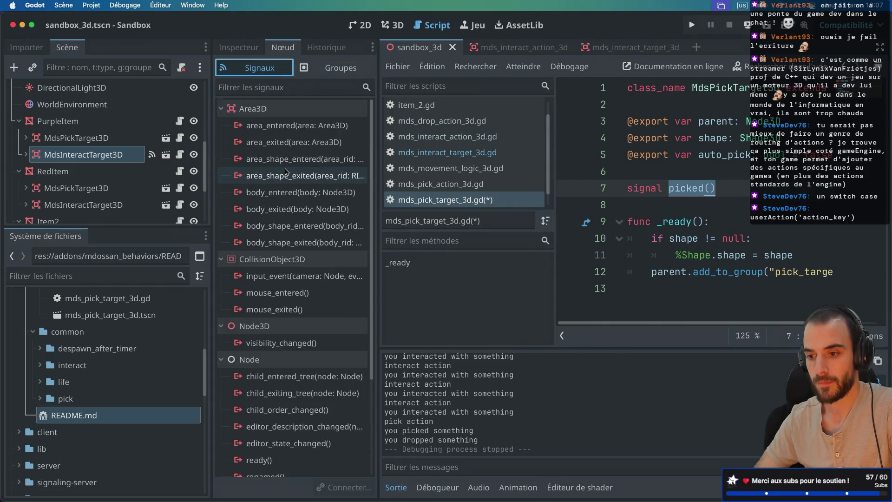
{"action": "left_click", "coordinate": [152, 156]}
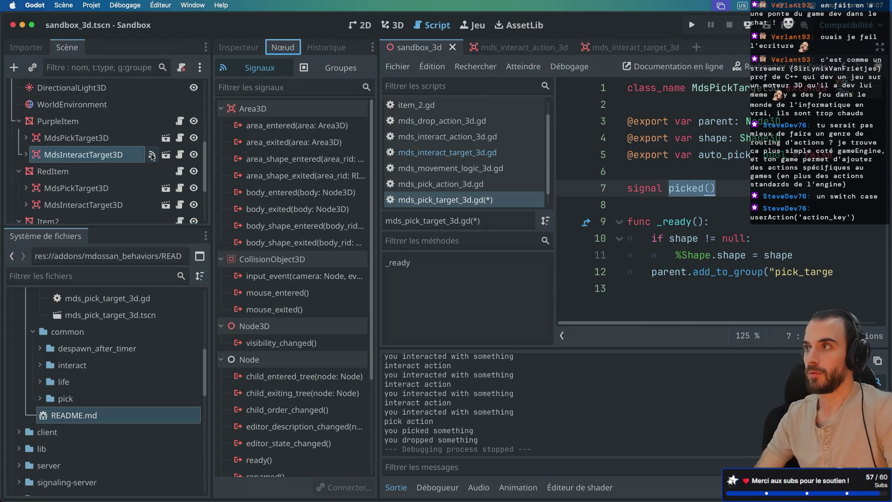
{"action": "left_click", "coordinate": [127, 139]}
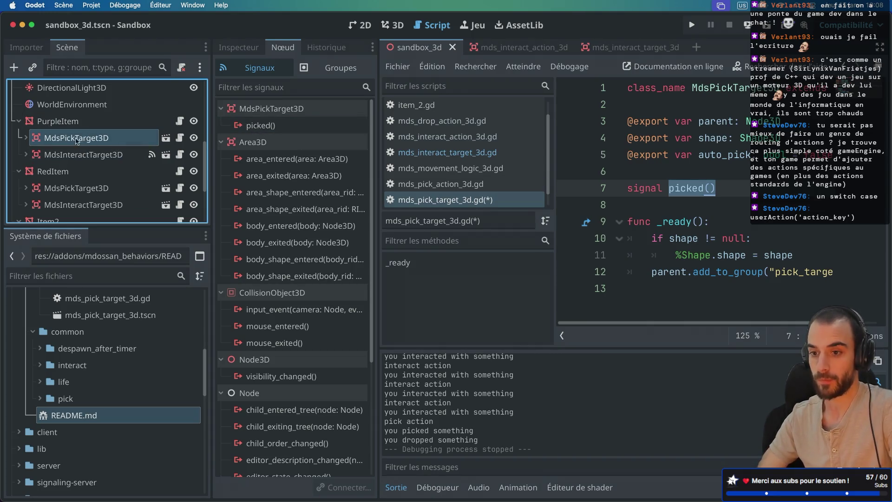
- Connect picked() to PurpleItem as receiver, naming the new method _on_picked
{"action": "double_click", "coordinate": [284, 126]}
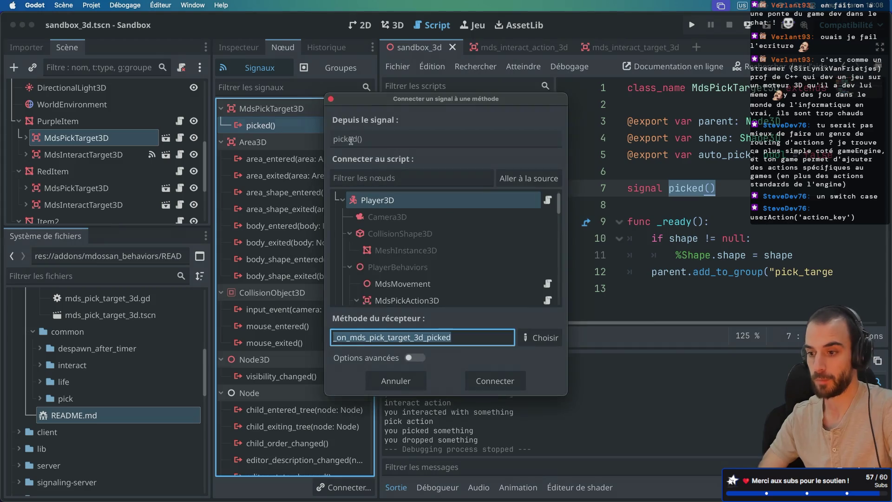
{"action": "scroll", "coordinate": [418, 239], "scroll_direction": "down", "scroll_amount": 8}
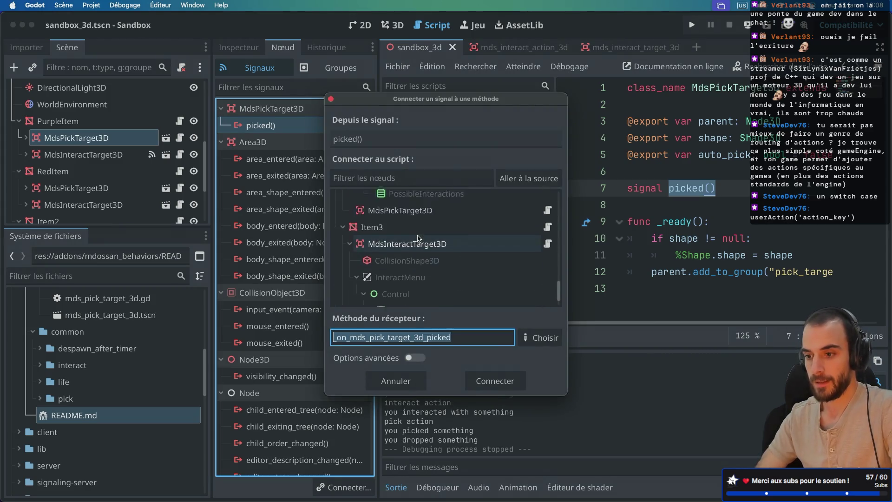
{"action": "scroll", "coordinate": [418, 239], "scroll_direction": "up", "scroll_amount": 5}
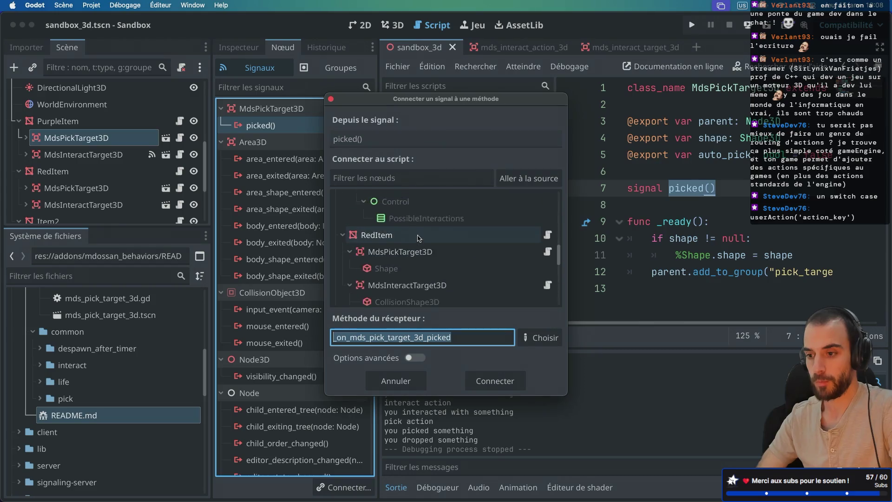
{"action": "scroll", "coordinate": [418, 238], "scroll_direction": "up", "scroll_amount": 5}
{"action": "left_click", "coordinate": [397, 237]}
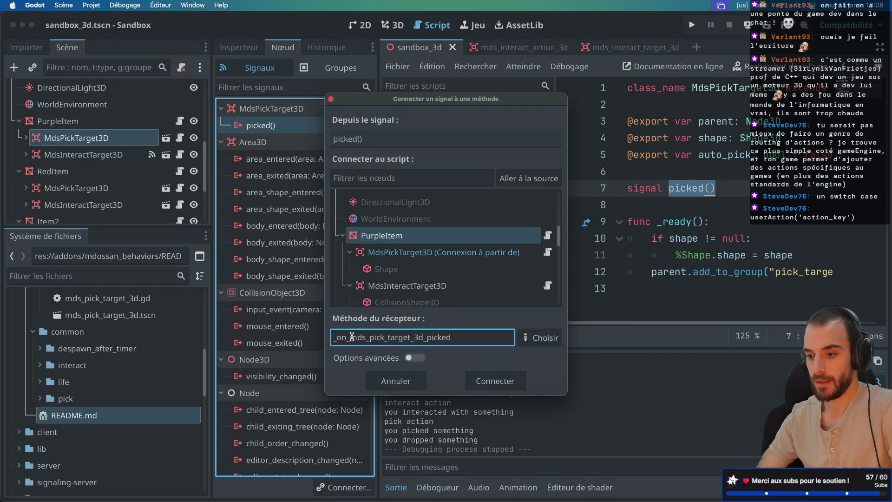
{"action": "left_click_drag", "start_coordinate": [351, 338], "coordinate": [484, 339]}
{"action": "type", "text": "pic"}
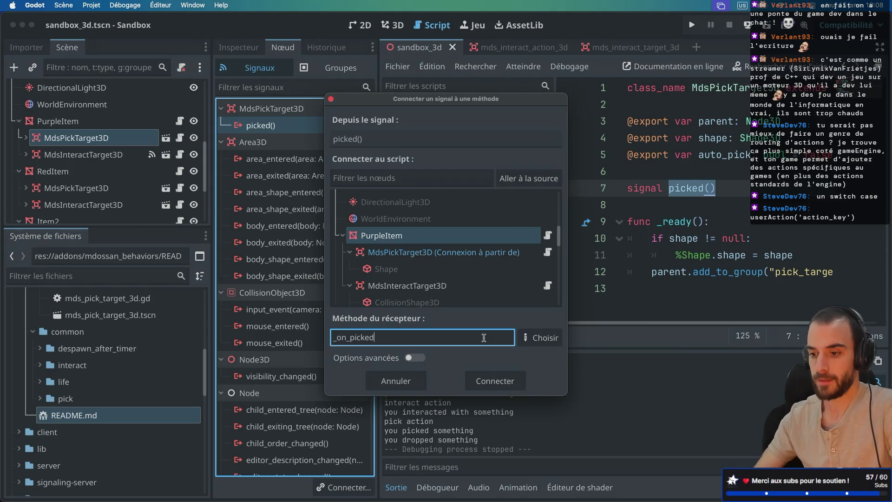
{"action": "left_click", "coordinate": [498, 384]}
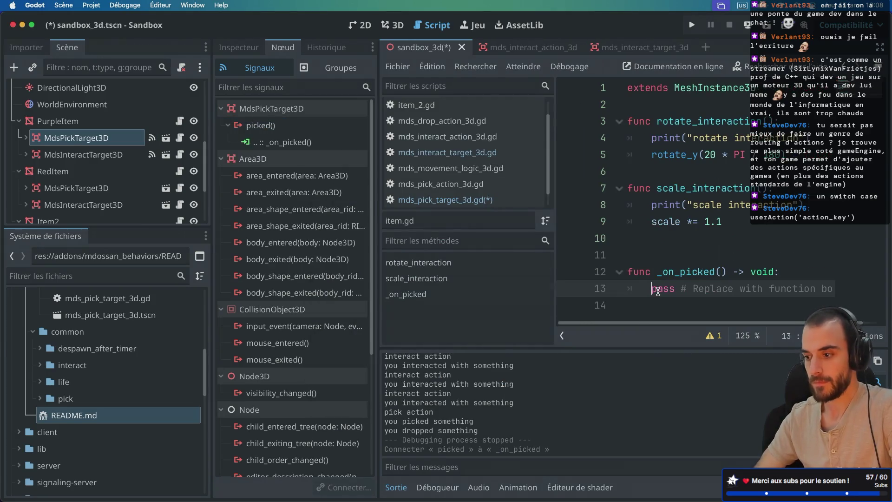
- Replace the placeholder body of _on_picked in item.gd with a '%' sign
{"action": "key", "text": "ctrl+shift+F11"}
{"action": "left_click_drag", "start_coordinate": [275, 289], "coordinate": [537, 289]}
{"action": "key", "text": "BackSpace"}
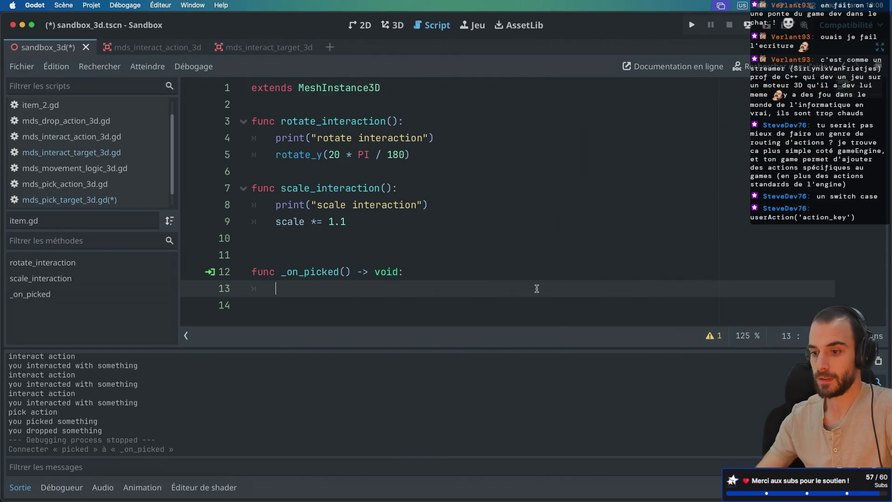
{"action": "type", "text": "%"}
{"action": "key", "text": "ctrl+shift+F11"}
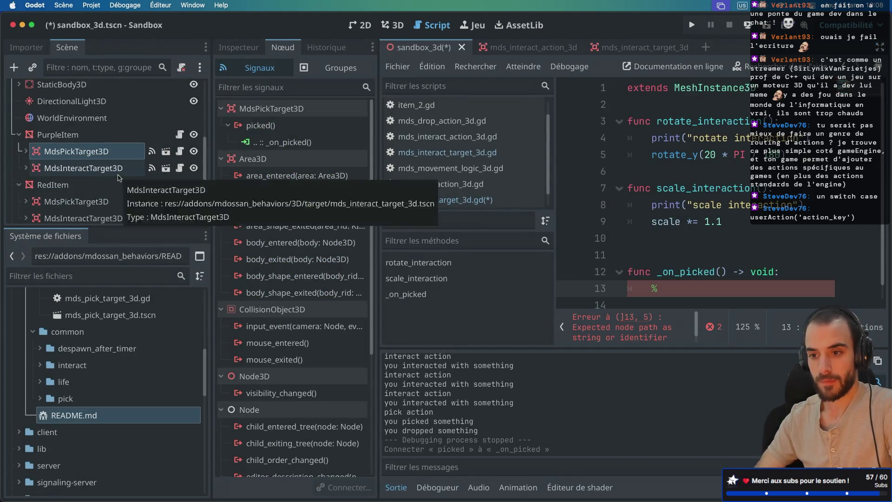
- Select PurpleItem's MdsInteractTarget3D node in the Scene dock and enter rename mode
{"action": "scroll", "coordinate": [120, 178], "scroll_direction": "up", "scroll_amount": 5}
{"action": "scroll", "coordinate": [120, 179], "scroll_direction": "down", "scroll_amount": 5}
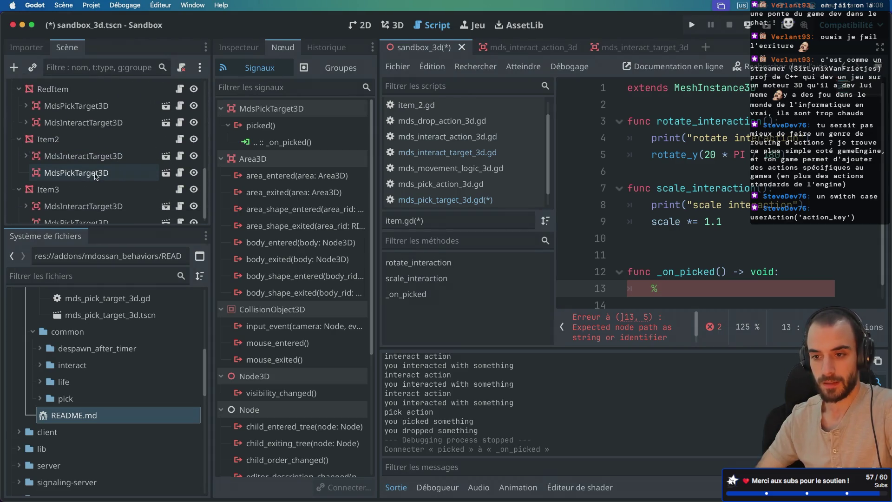
{"action": "scroll", "coordinate": [96, 176], "scroll_direction": "down", "scroll_amount": 1}
{"action": "scroll", "coordinate": [96, 176], "scroll_direction": "up", "scroll_amount": 3}
{"action": "scroll", "coordinate": [95, 176], "scroll_direction": "up", "scroll_amount": 6}
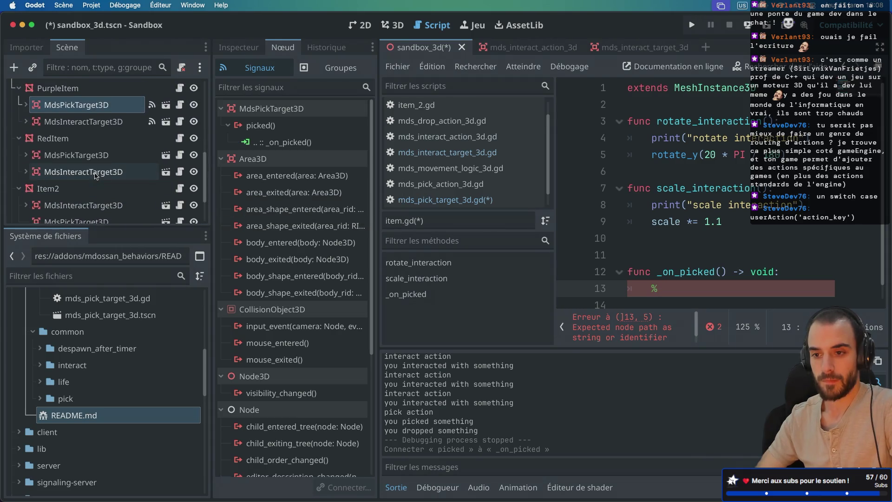
{"action": "left_click", "coordinate": [95, 156]}
{"action": "left_click", "coordinate": [95, 157]}
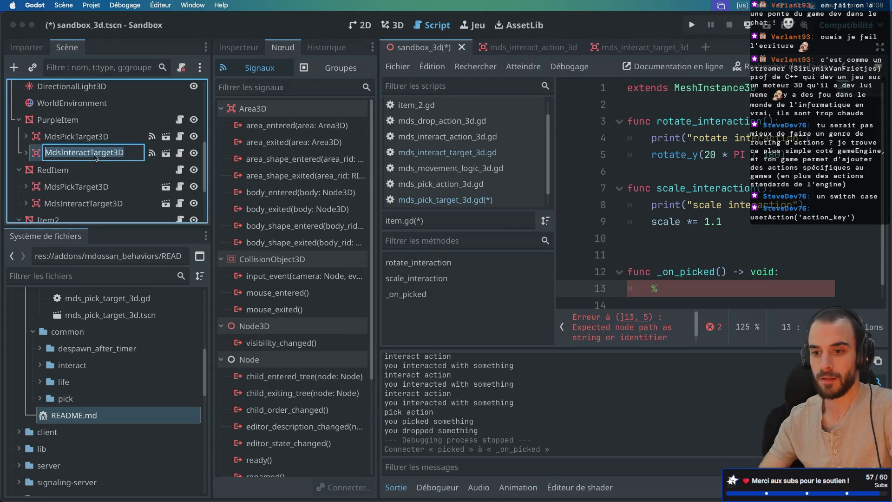
- Rename the node to PurpleInteractTarget3D and set it as accessible by unique name
{"action": "type", "text": "Purple"}
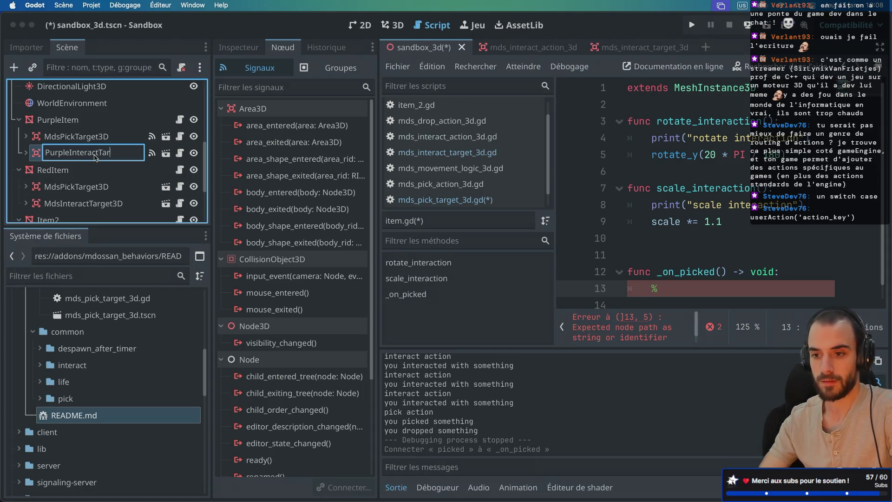
{"action": "type", "text": "get3"}
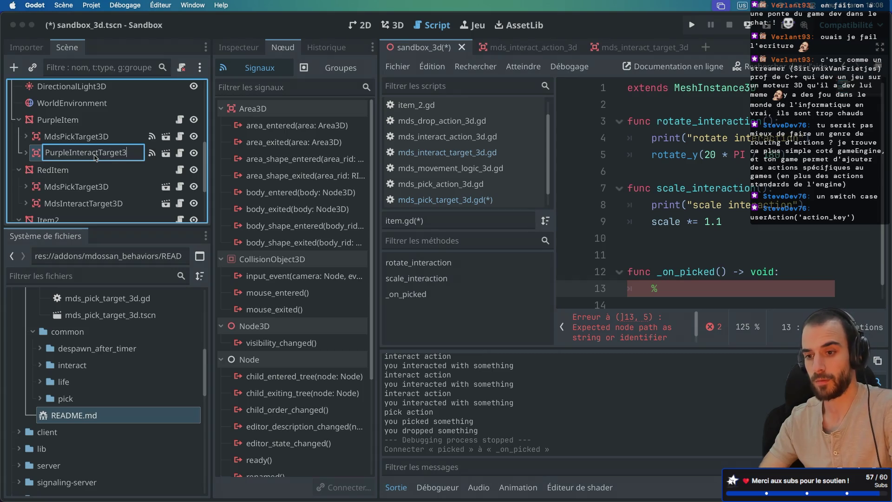
{"action": "type", "text": "D"}
{"action": "key", "text": "Return"}
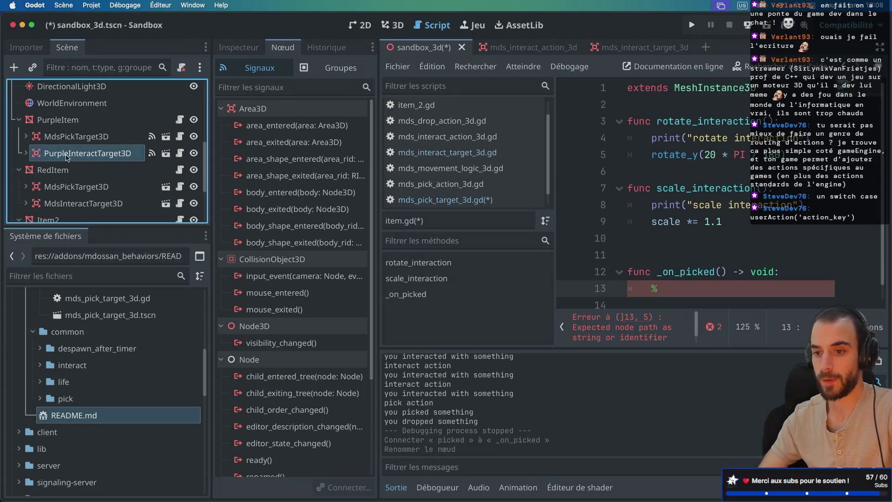
{"action": "right_click", "coordinate": [130, 160]}
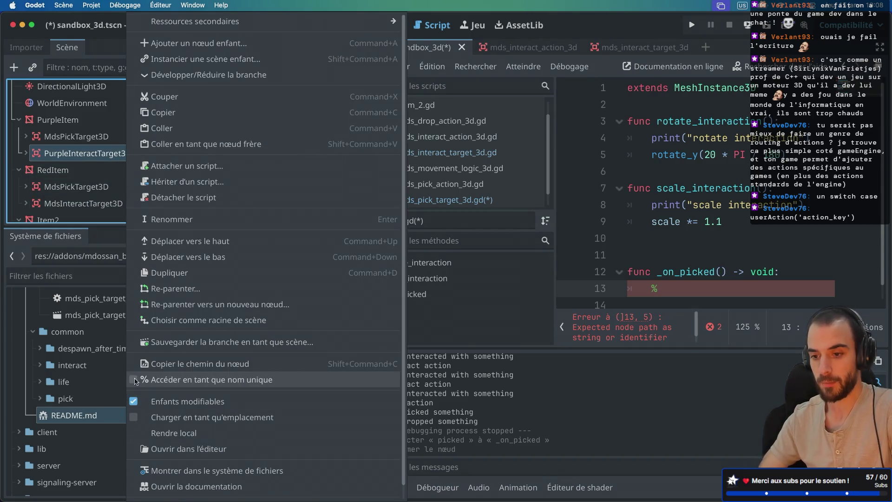
{"action": "left_click", "coordinate": [139, 380]}
{"action": "key", "text": "ctrl+super+d"}
{"action": "scroll", "coordinate": [373, 276], "scroll_direction": "down", "scroll_amount": 1}
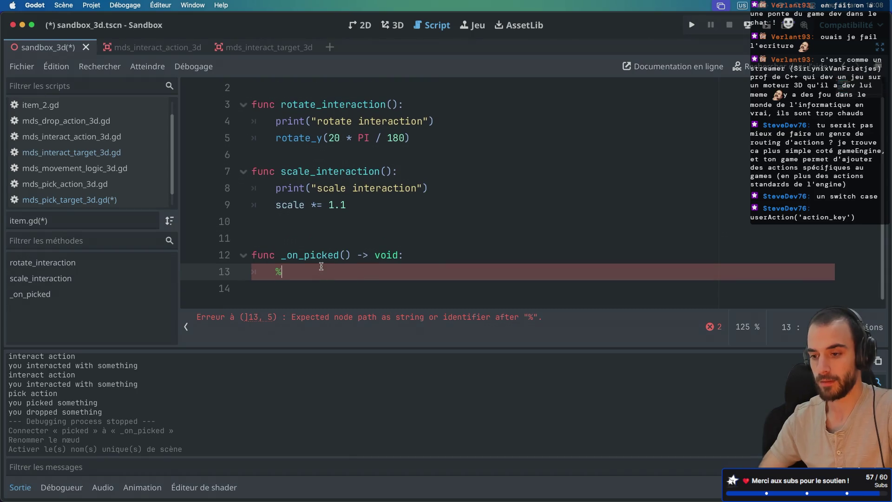
- Insert PurpleInteractTarget3D after the % on line 13, copying the name from the Scene dock
{"action": "type", "text": "ur"}
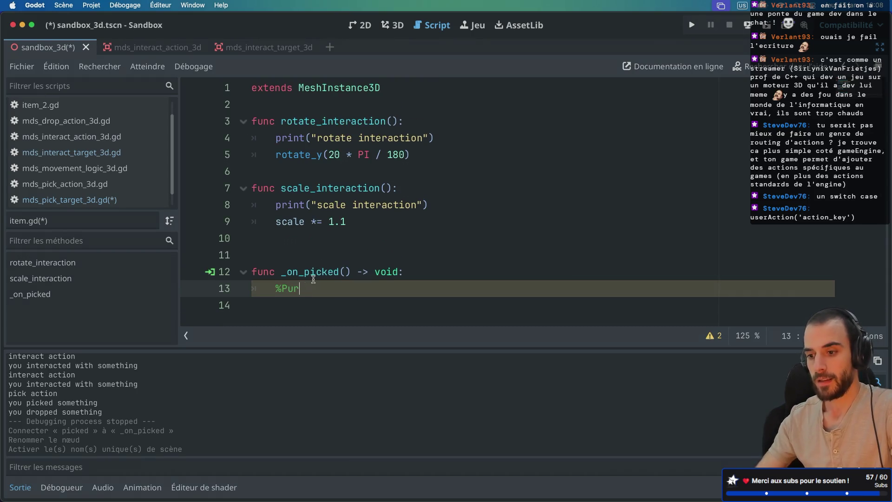
{"action": "key", "text": "BackSpace"}
{"action": "key", "text": "BackSpace"}
{"action": "key", "text": "BackSpace"}
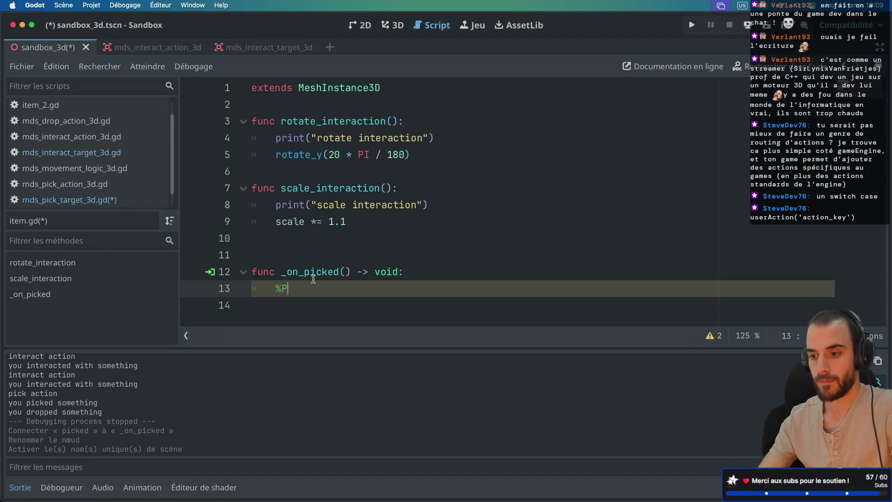
{"action": "key", "text": "ctrl+super+d"}
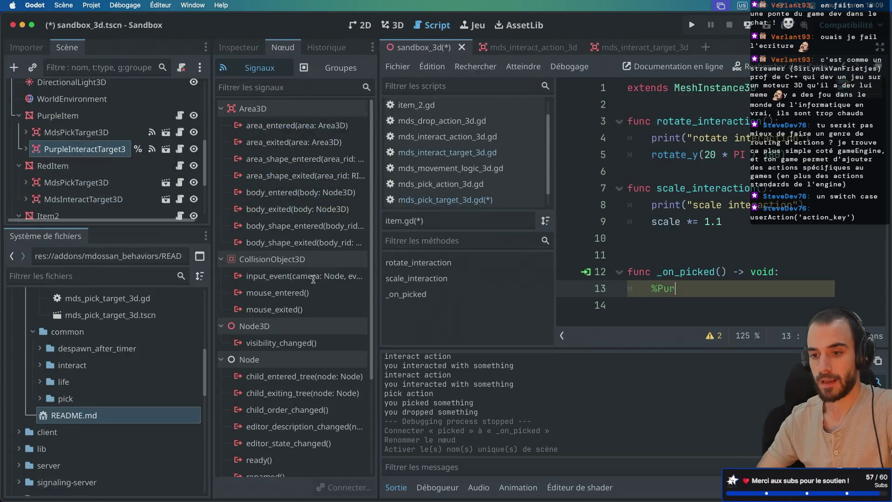
{"action": "left_click", "coordinate": [111, 157]}
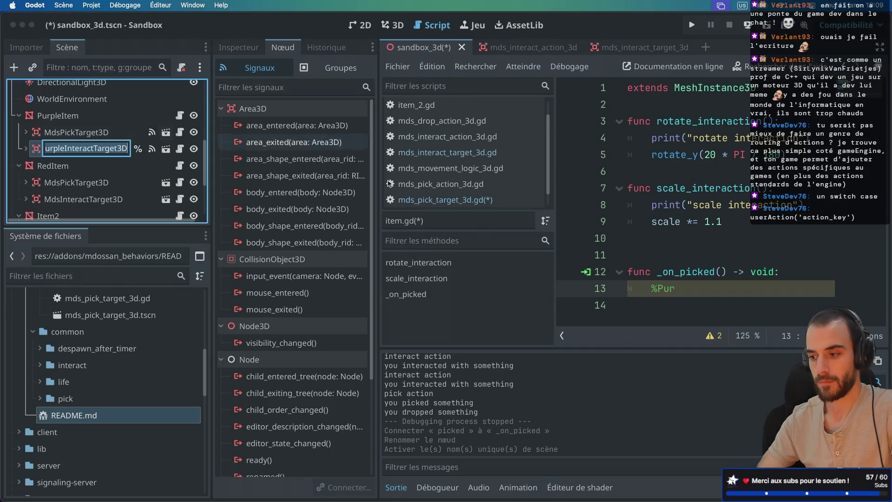
{"action": "left_click", "coordinate": [686, 293]}
{"action": "key", "text": "super+v"}
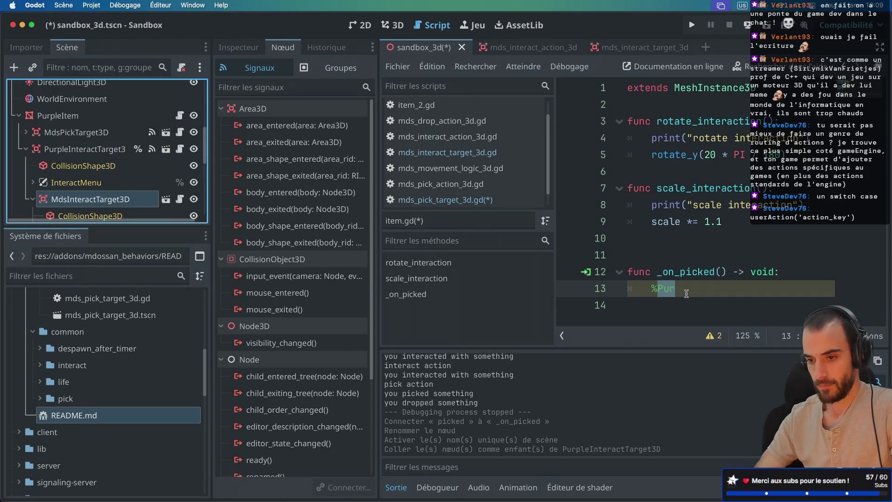
{"action": "scroll", "coordinate": [150, 146], "scroll_direction": "down", "scroll_amount": 2}
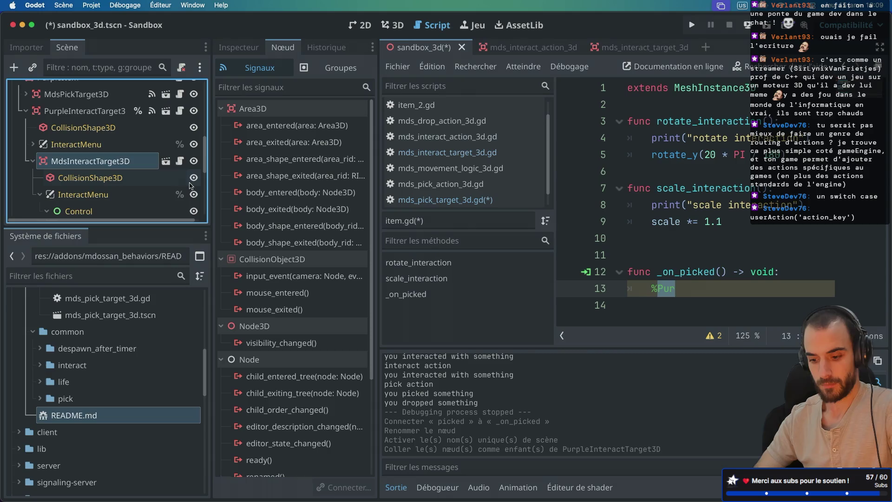
{"action": "double_click", "coordinate": [95, 111]}
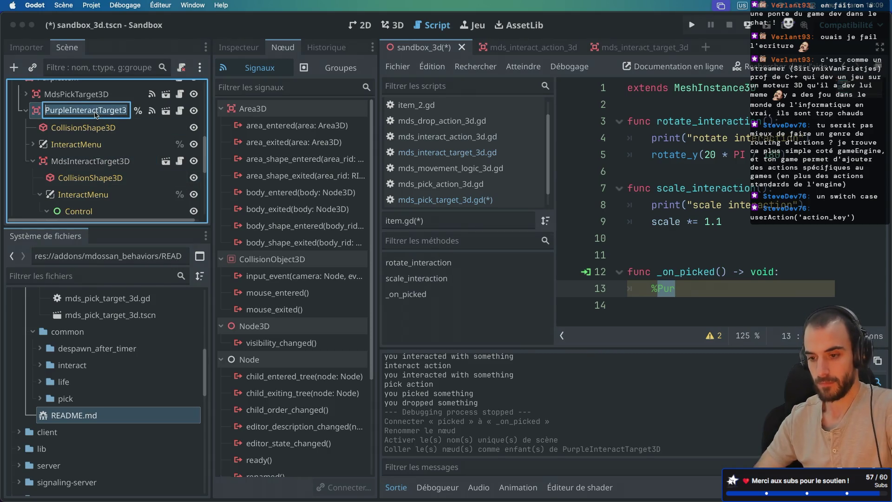
{"action": "key", "text": "Return"}
{"action": "left_click", "coordinate": [684, 290]}
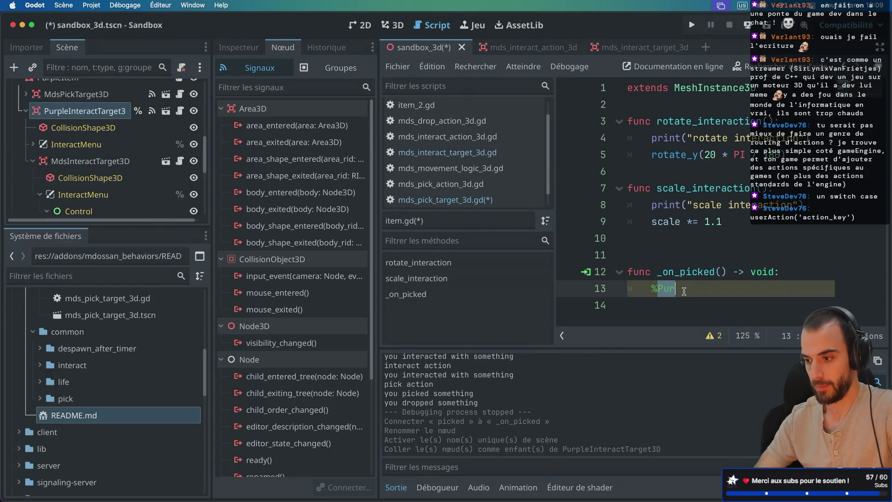
{"action": "type", "text": "PurpleInteractTarget3D"}
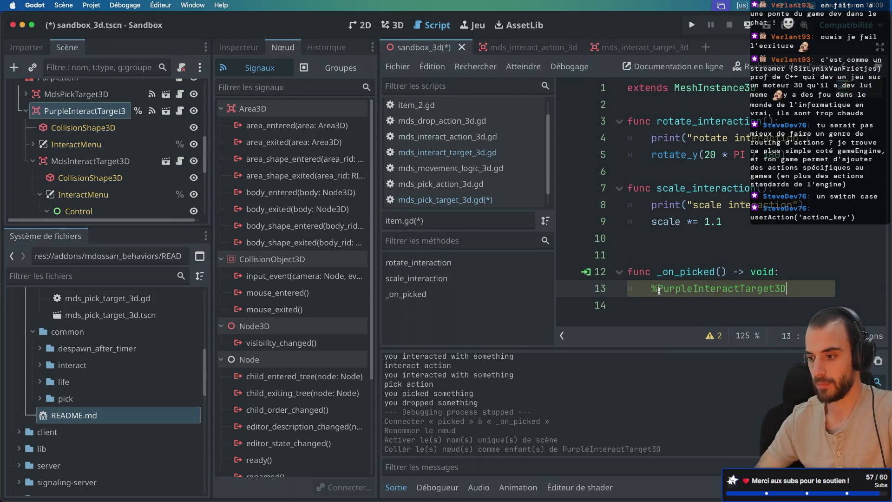
- Complete line 13 as %PurpleInteractTarget3D.disabled = false and save item.gd
{"action": "type", "text": "."}
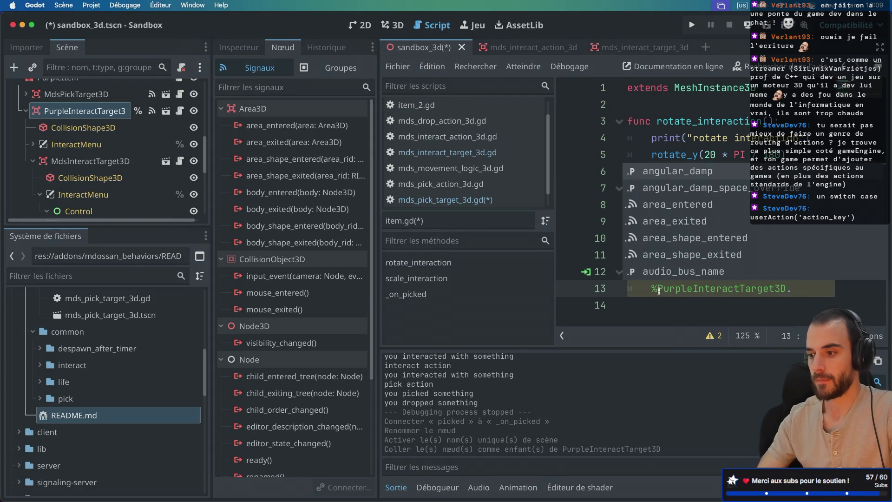
{"action": "type", "text": "disable"}
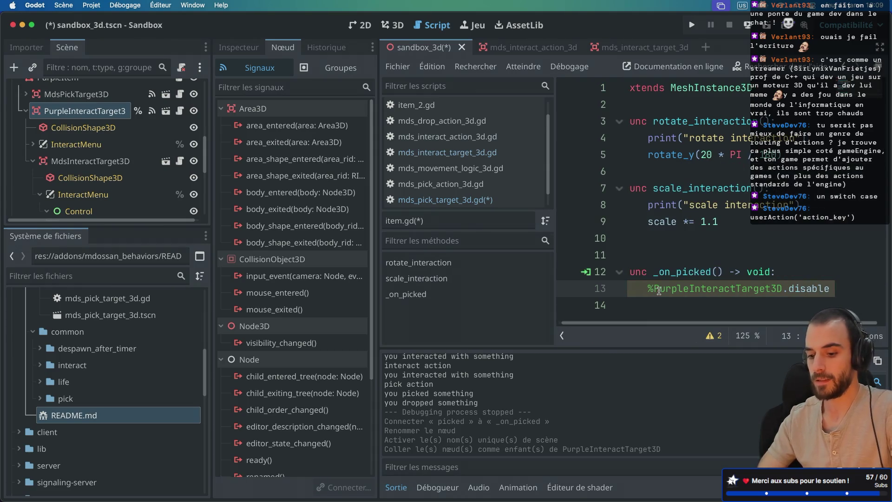
{"action": "type", "text": "d"}
{"action": "key", "text": "ctrl+super+d"}
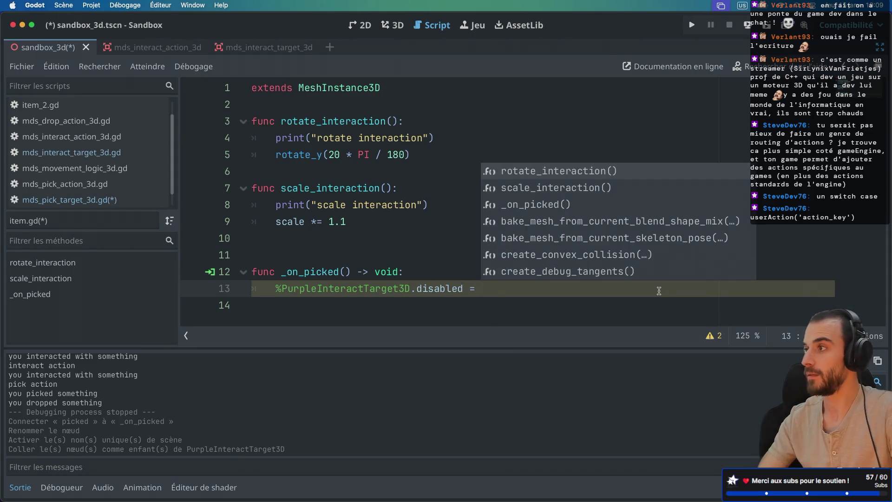
{"action": "type", "text": "false"}
{"action": "key", "text": "ctrl+s"}
{"action": "left_click", "coordinate": [486, 257]}
- Delete the blank line above _on_picked, then run the sandbox and close the game window
{"action": "key", "text": "BackSpace"}
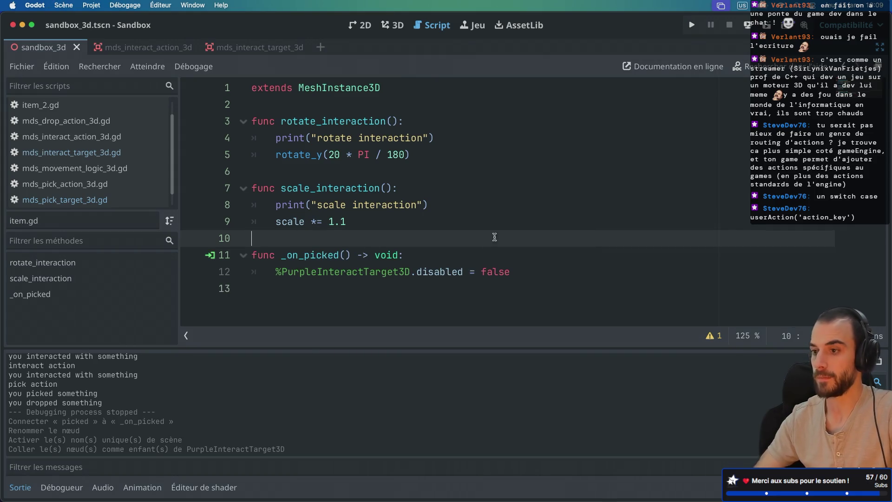
{"action": "key", "text": "Down"}
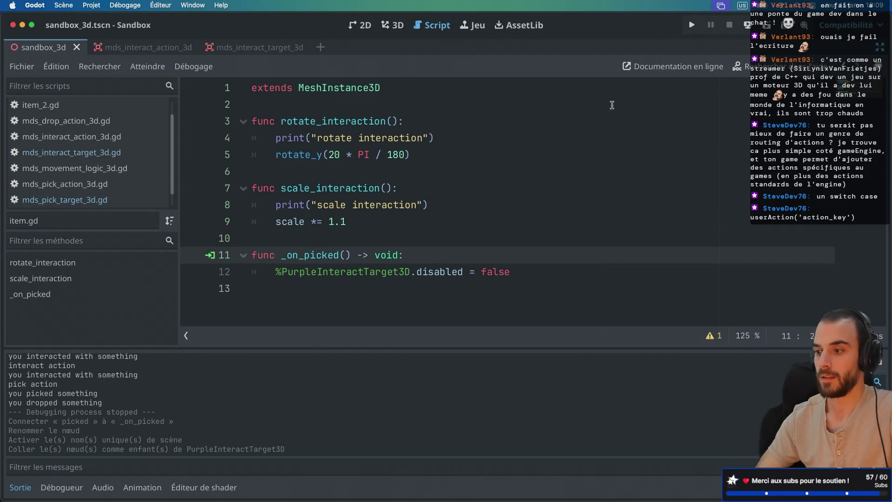
{"action": "left_click", "coordinate": [762, 30]}
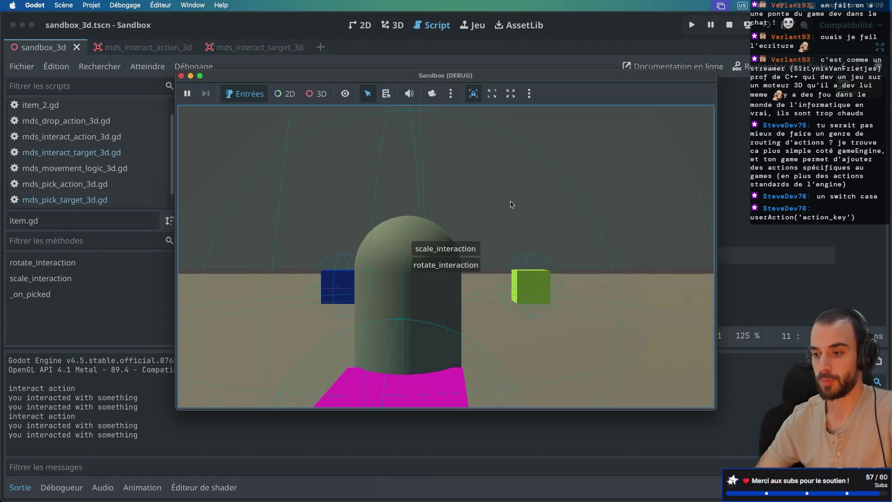
{"action": "left_click", "coordinate": [181, 76]}
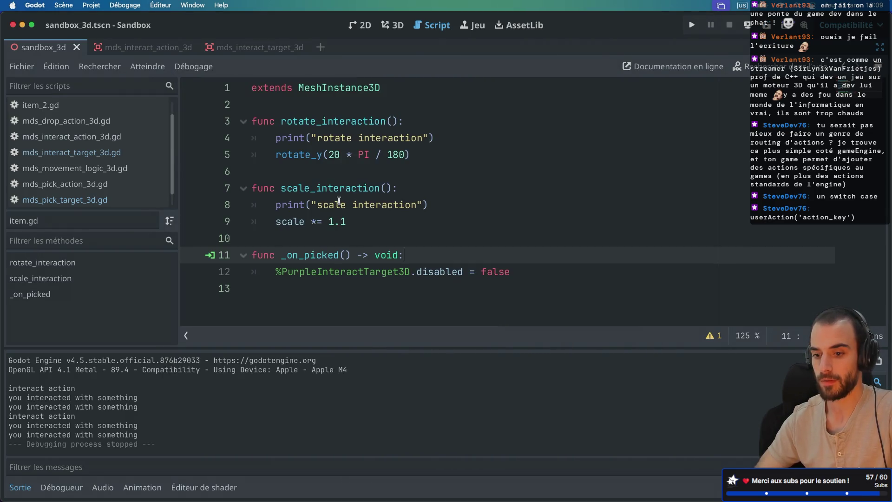
{"action": "key", "text": "ctrl+super+d"}
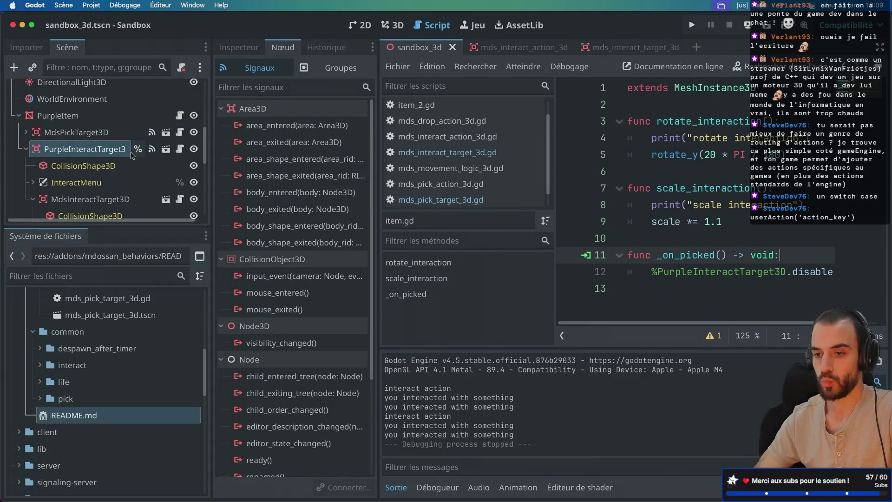
{"action": "scroll", "coordinate": [132, 155], "scroll_direction": "down", "scroll_amount": 1}
{"action": "scroll", "coordinate": [132, 156], "scroll_direction": "up", "scroll_amount": 1}
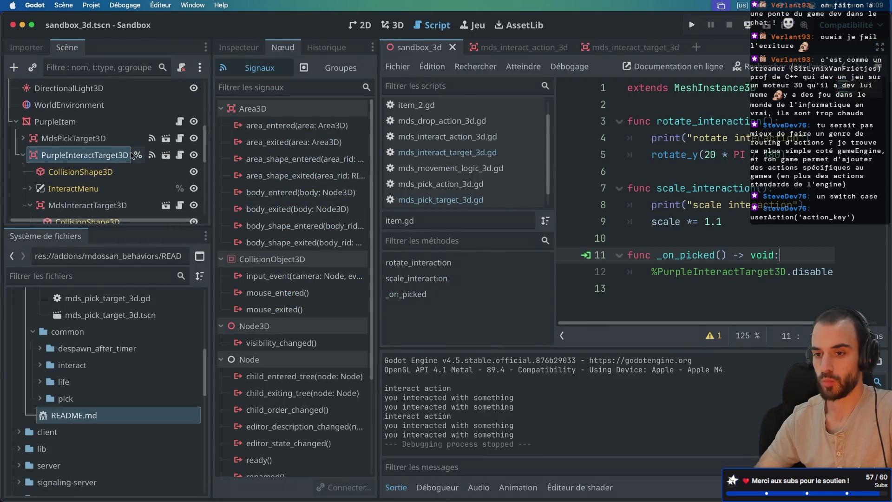
- Turn on Disabled for PurpleInteractTarget3D in the Inspector, save the scene, and open item.gd
{"action": "left_click", "coordinate": [23, 157]}
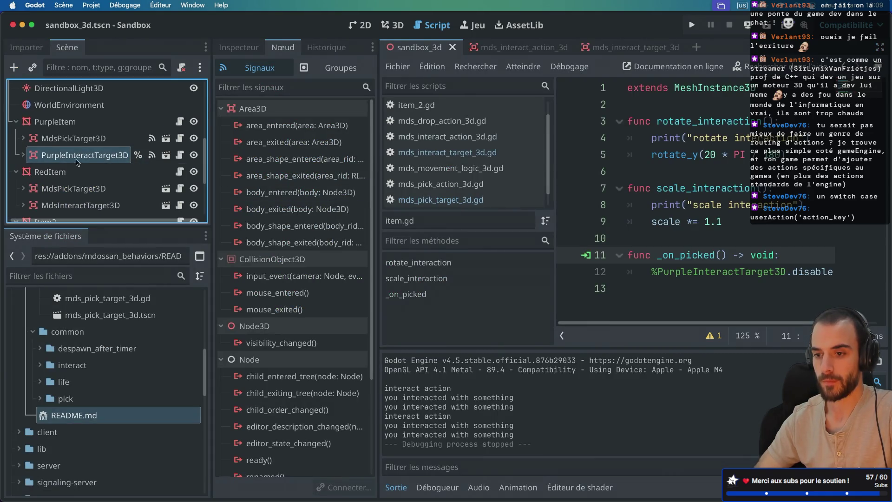
{"action": "left_click", "coordinate": [240, 48]}
{"action": "left_click", "coordinate": [299, 277]}
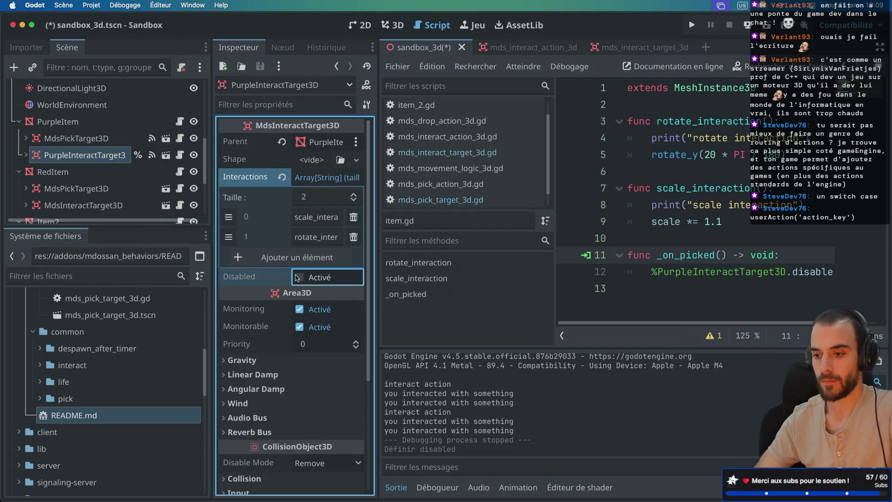
{"action": "key", "text": "super+s"}
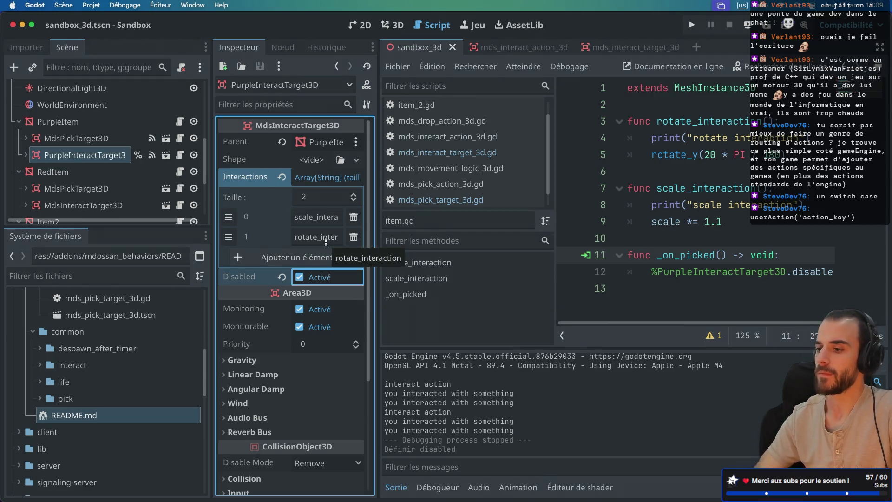
{"action": "left_click", "coordinate": [180, 124]}
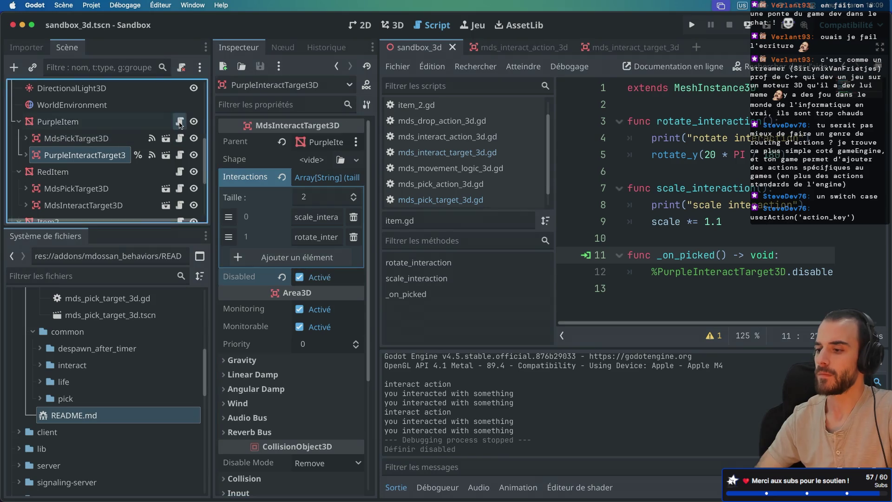
{"action": "key", "text": "ctrl+shift+F11"}
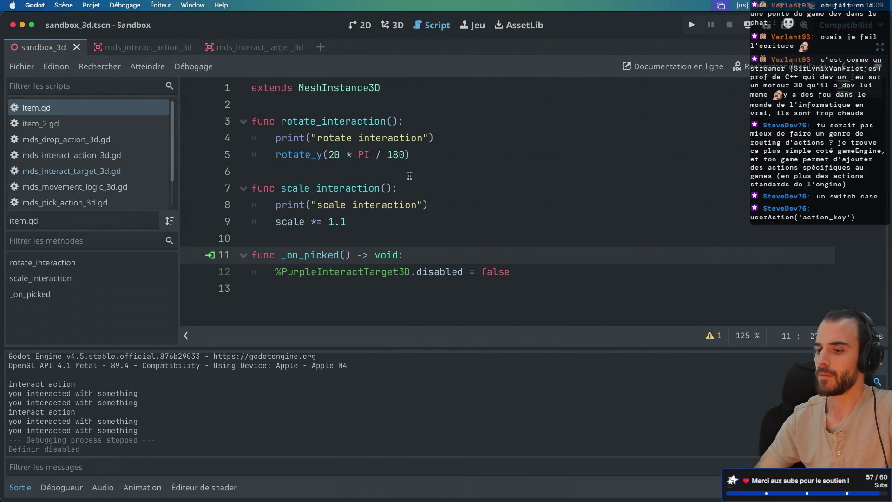
- Open the purple interact target's mds_interact_target_3d.gd script at full width
{"action": "key", "text": "ctrl+shift+F11"}
{"action": "left_click", "coordinate": [180, 149]}
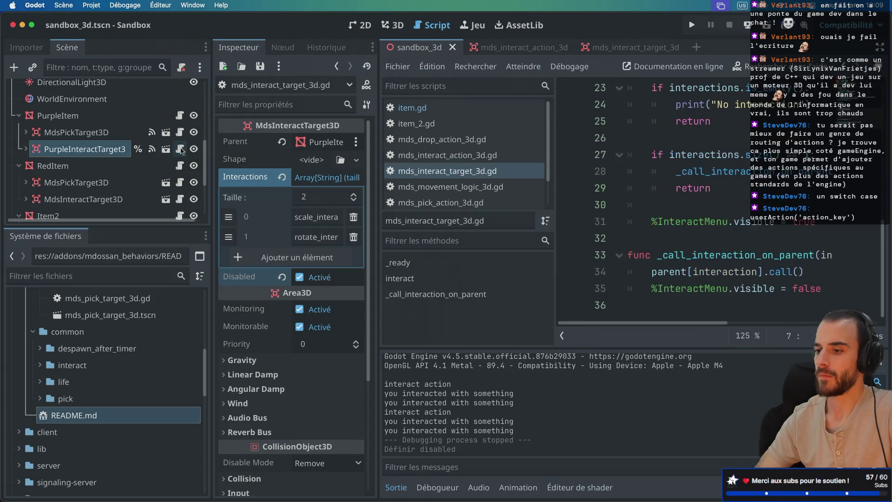
{"action": "key", "text": "ctrl+shift+F11"}
{"action": "scroll", "coordinate": [501, 198], "scroll_direction": "up", "scroll_amount": 3}
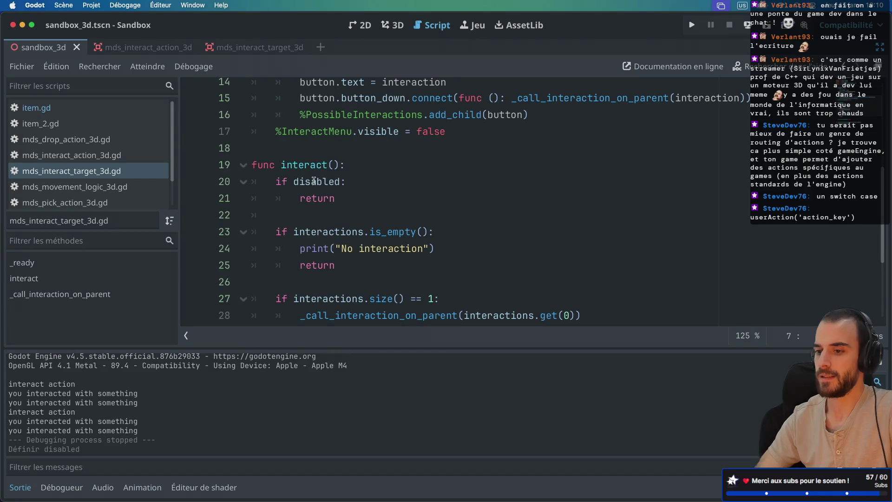
{"action": "scroll", "coordinate": [329, 190], "scroll_direction": "up", "scroll_amount": 5}
- Save the scene, run it, and confirm the purple cube offers scale and rotate interactions
{"action": "key", "text": "super+s"}
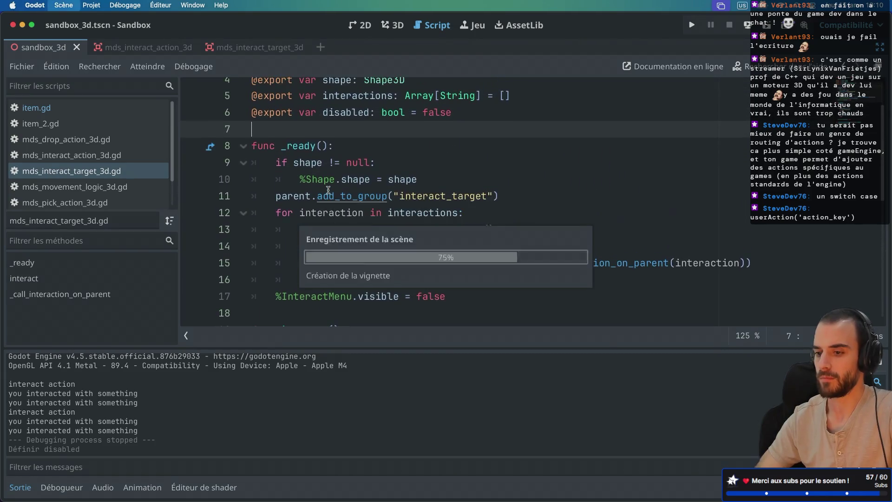
{"action": "left_click", "coordinate": [748, 25]}
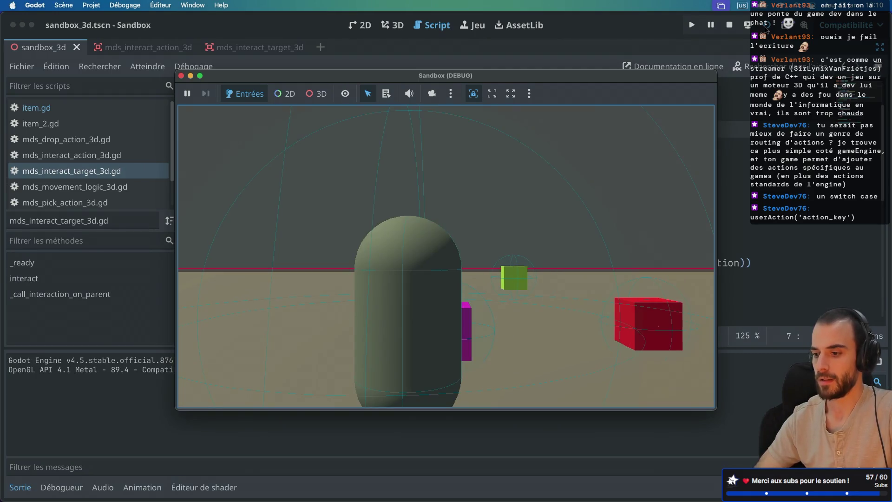
{"action": "key", "text": "w"}
{"action": "key", "text": "e"}
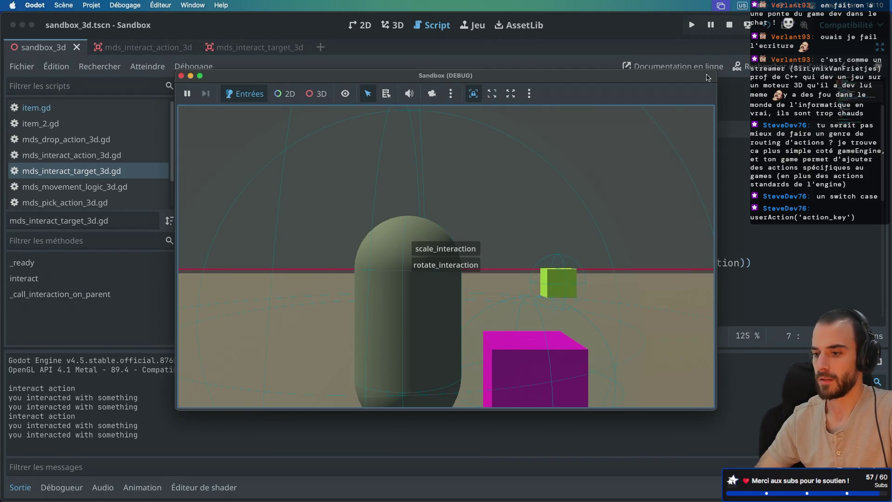
{"action": "left_click", "coordinate": [181, 76]}
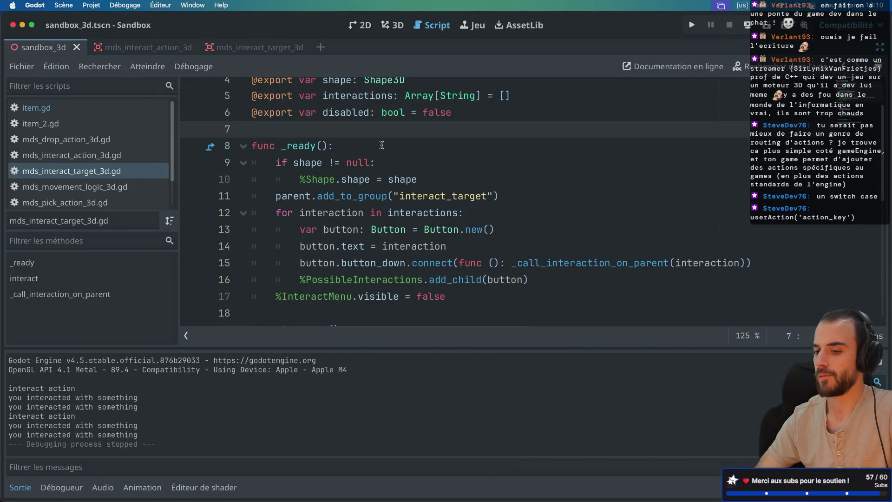
- Review item.gd, mds_pick_target_3d.gd and mds_pick_action_3d.gd, checking the pick_target.auto_pick code on line 23
{"action": "key", "text": "ctrl+super+d"}
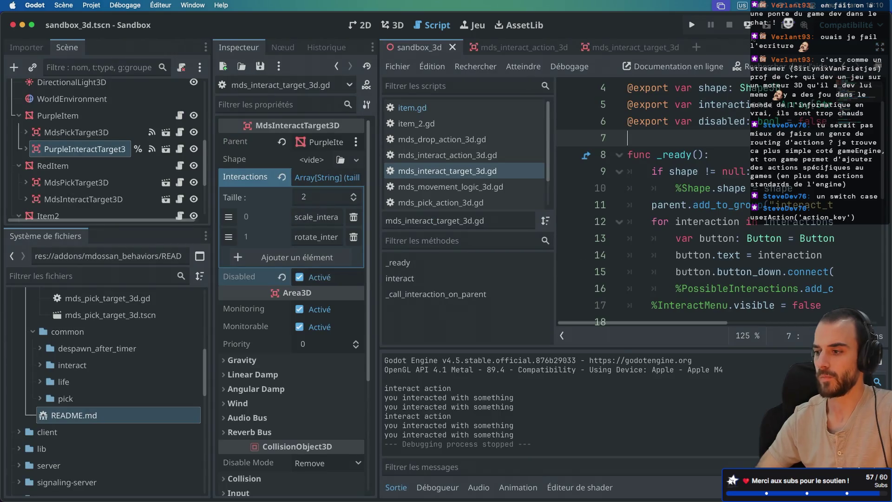
{"action": "left_click", "coordinate": [180, 116]}
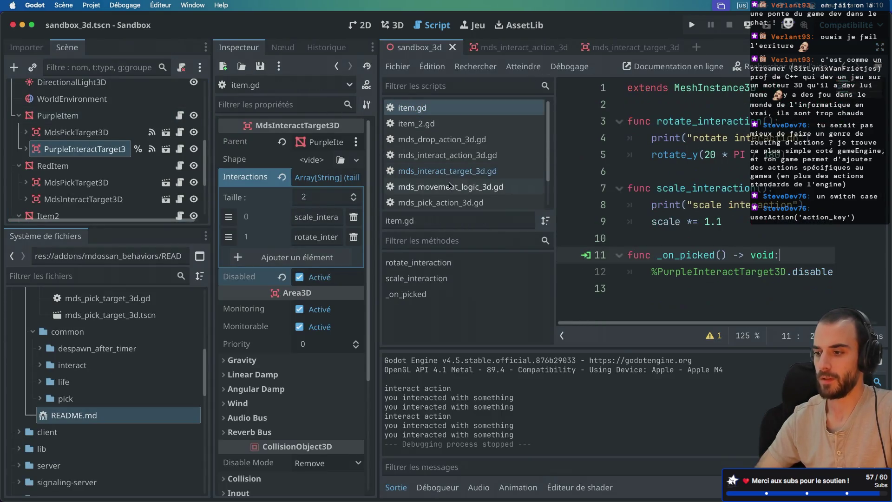
{"action": "left_click", "coordinate": [181, 134]}
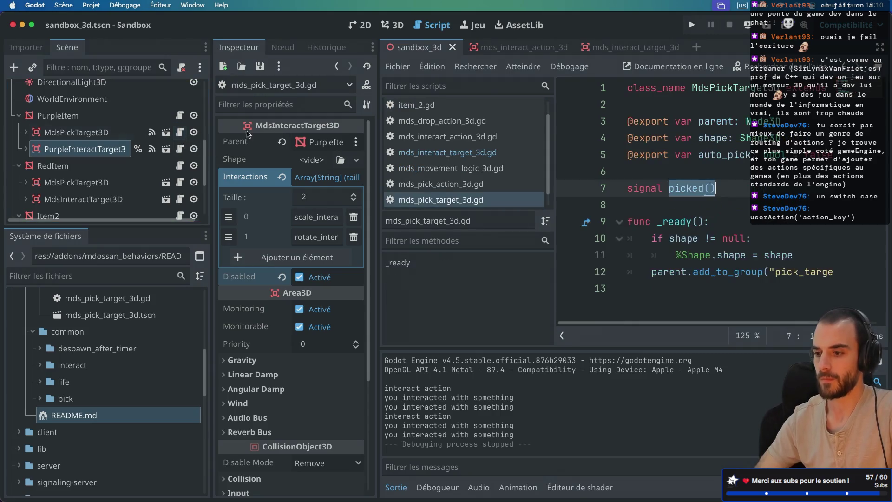
{"action": "key", "text": "ctrl+super+d"}
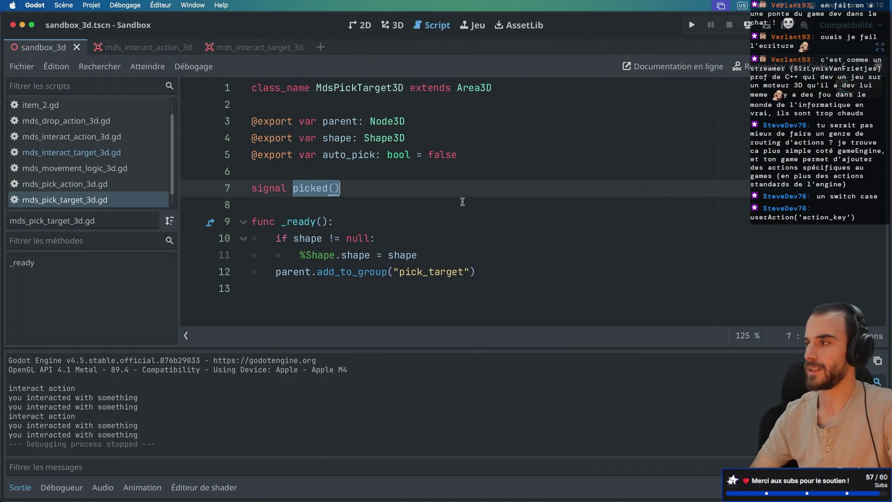
{"action": "key", "text": "ctrl+super+d"}
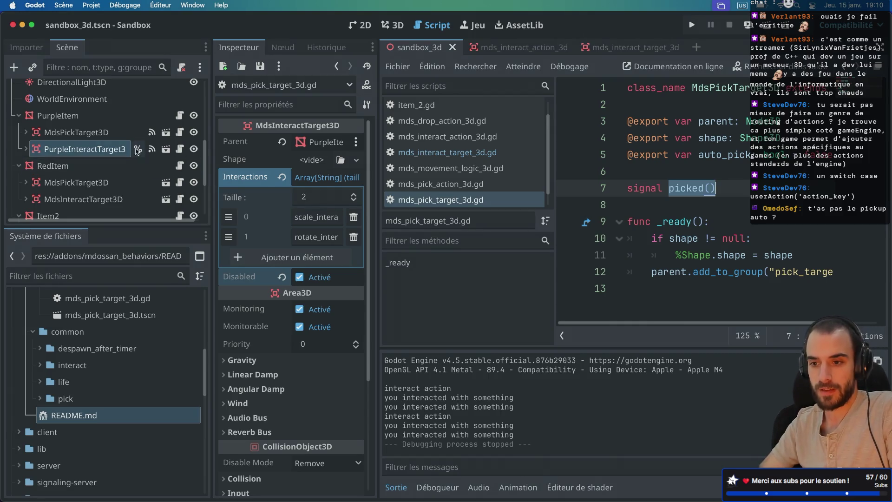
{"action": "left_click", "coordinate": [116, 137]}
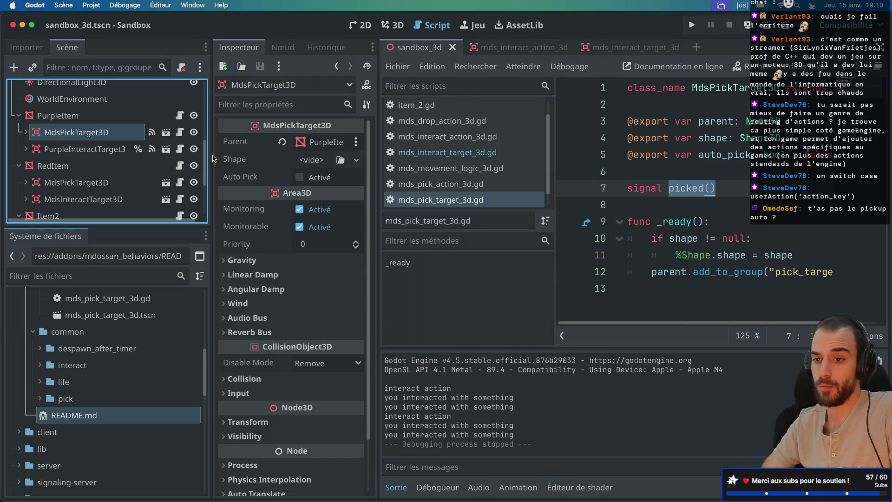
{"action": "left_click", "coordinate": [180, 134]}
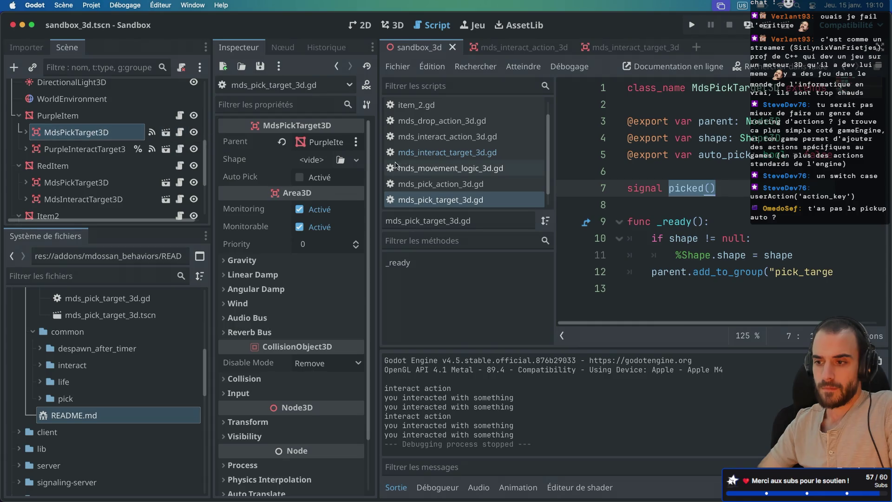
{"action": "left_click", "coordinate": [460, 184]}
{"action": "key", "text": "ctrl+super+d"}
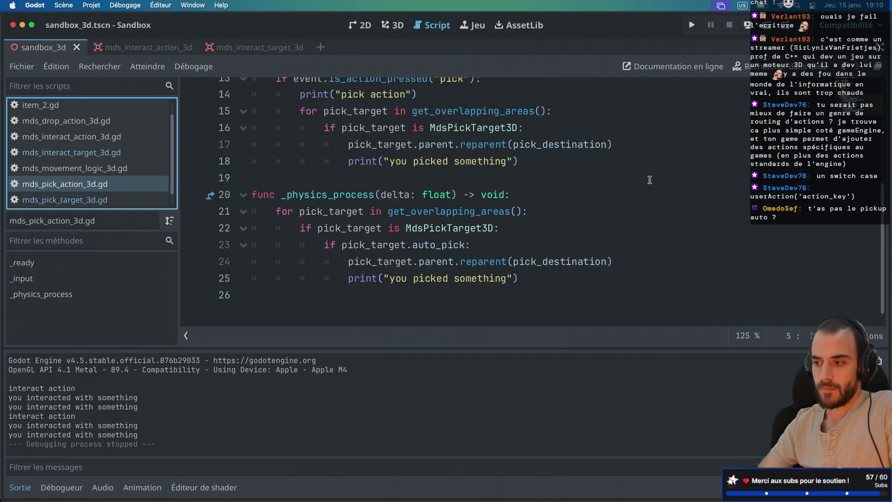
{"action": "left_click_drag", "start_coordinate": [337, 245], "coordinate": [462, 246]}
{"action": "left_click", "coordinate": [490, 236]}
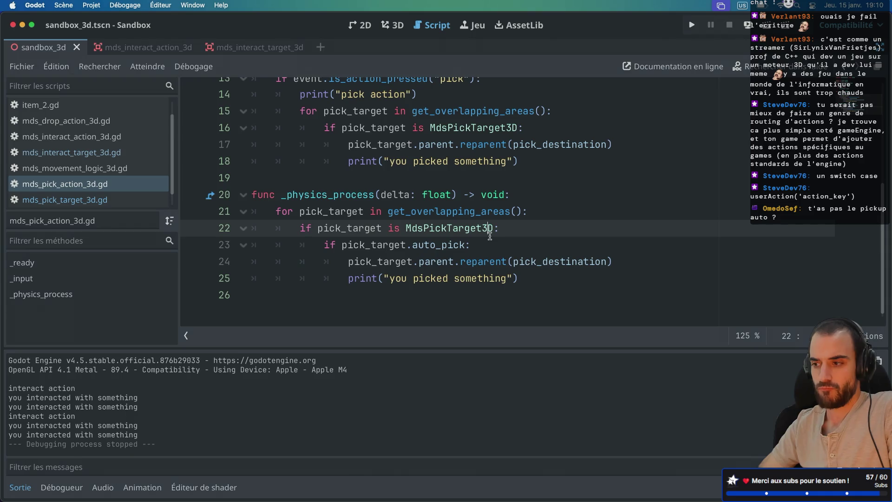
- Run the sandbox, interact with the purple cube to show its menu, then stop the game
{"action": "left_click", "coordinate": [765, 31]}
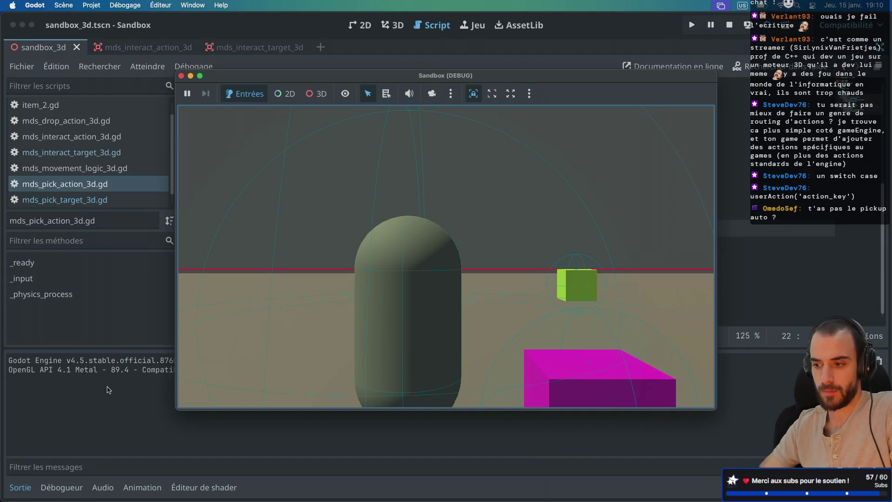
{"action": "key", "text": "e"}
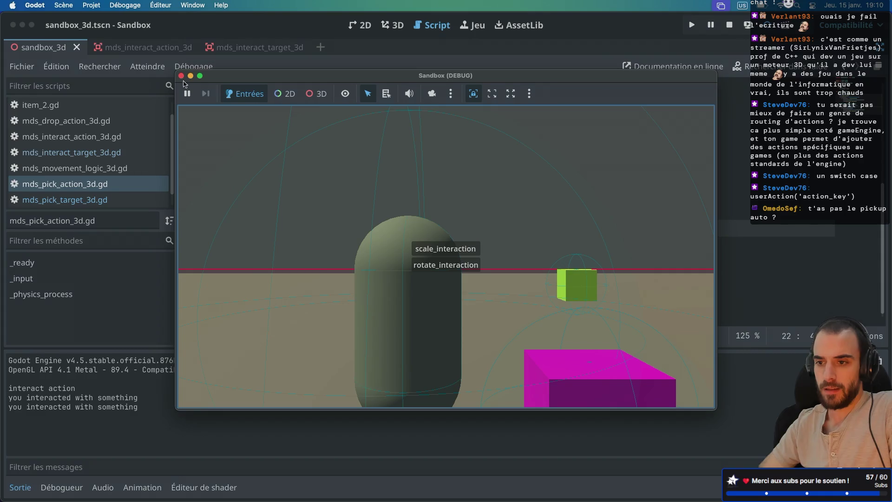
{"action": "left_click", "coordinate": [182, 76]}
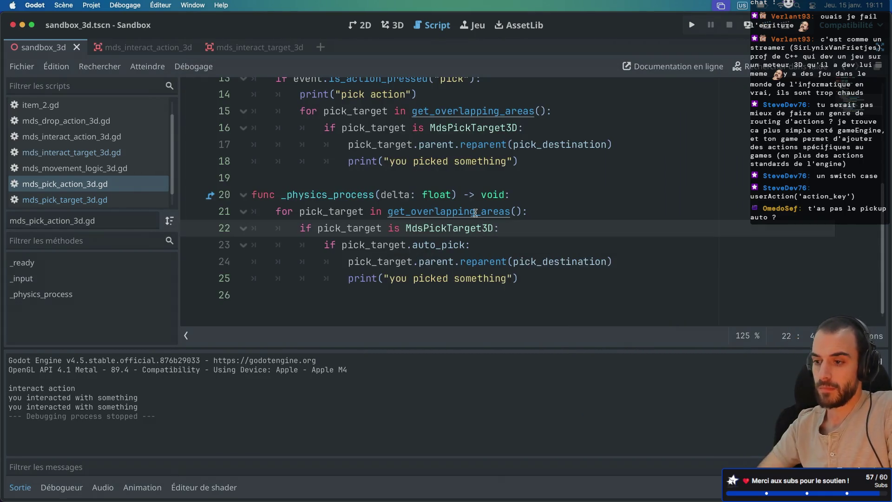
{"action": "left_click", "coordinate": [262, 51]}
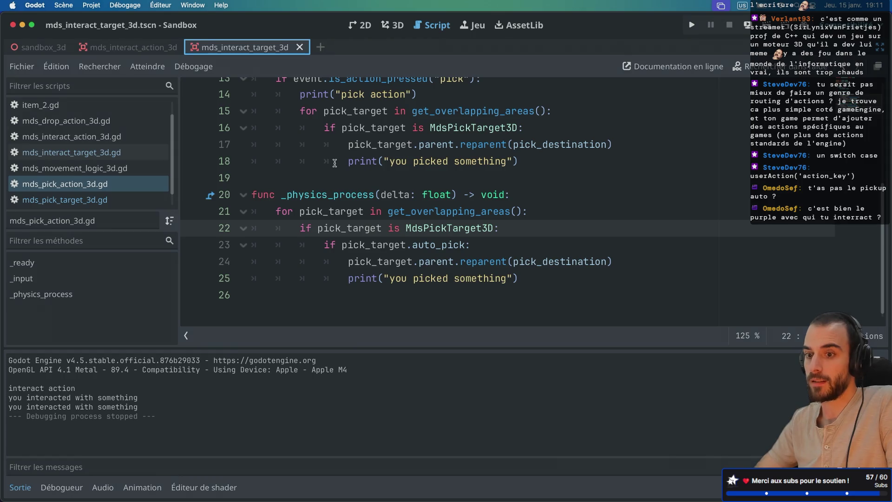
- Back in sandbox_3d, select PurpleItem's MdsPickTarget3D and show item.gd full-window
{"action": "key", "text": "super+ctrl+d"}
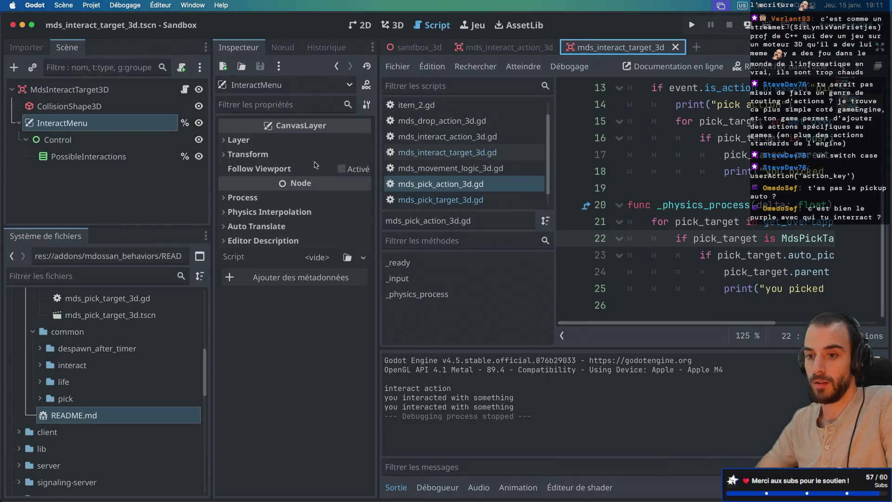
{"action": "left_click", "coordinate": [411, 46]}
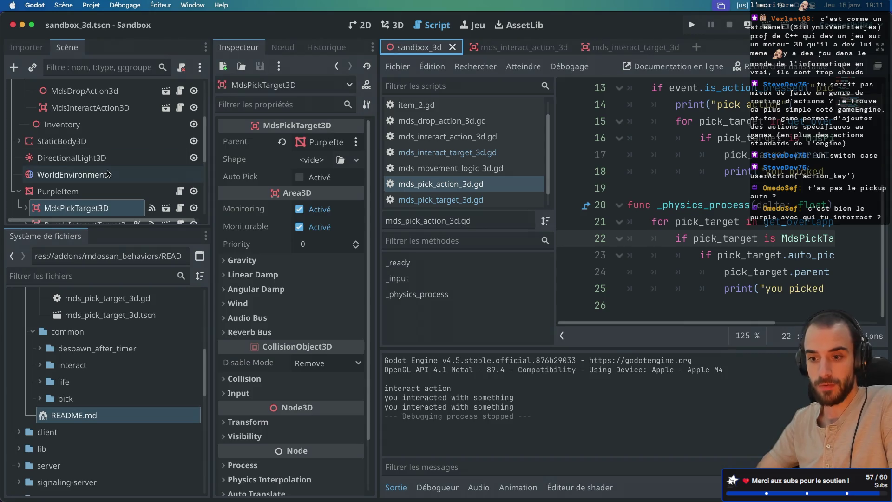
{"action": "scroll", "coordinate": [107, 174], "scroll_direction": "down", "scroll_amount": 3}
{"action": "left_click", "coordinate": [87, 138]}
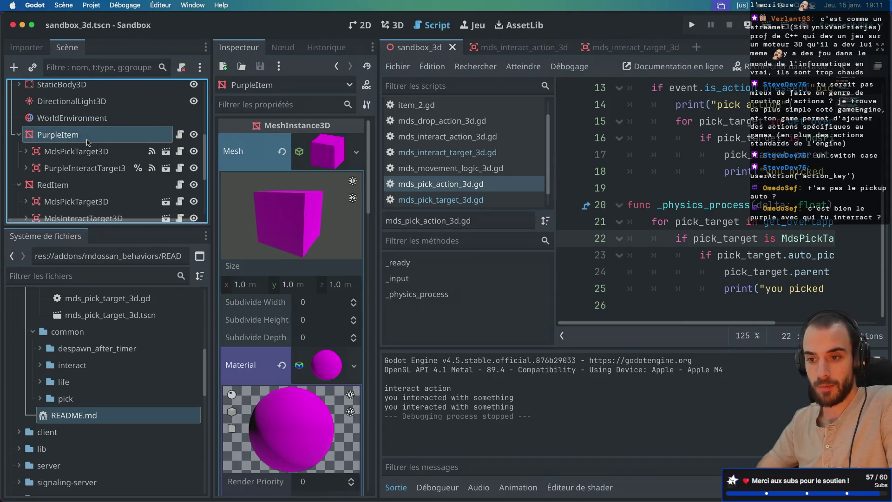
{"action": "left_click", "coordinate": [92, 152]}
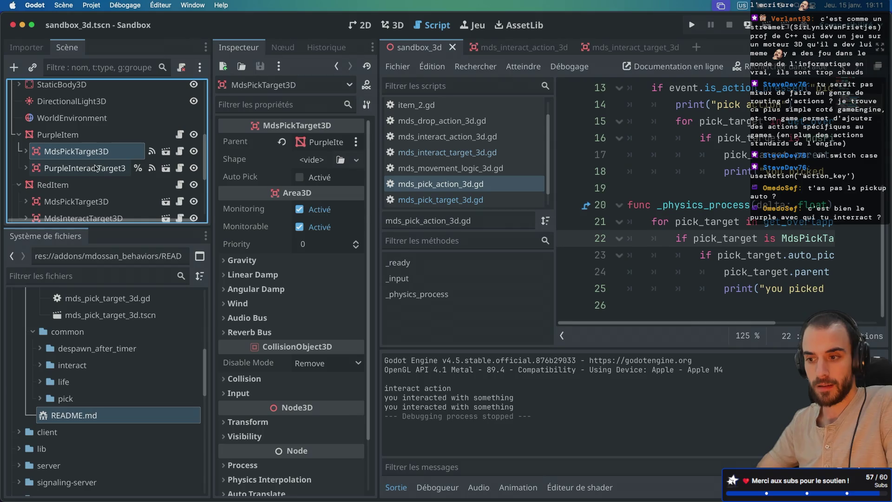
{"action": "left_click", "coordinate": [180, 134]}
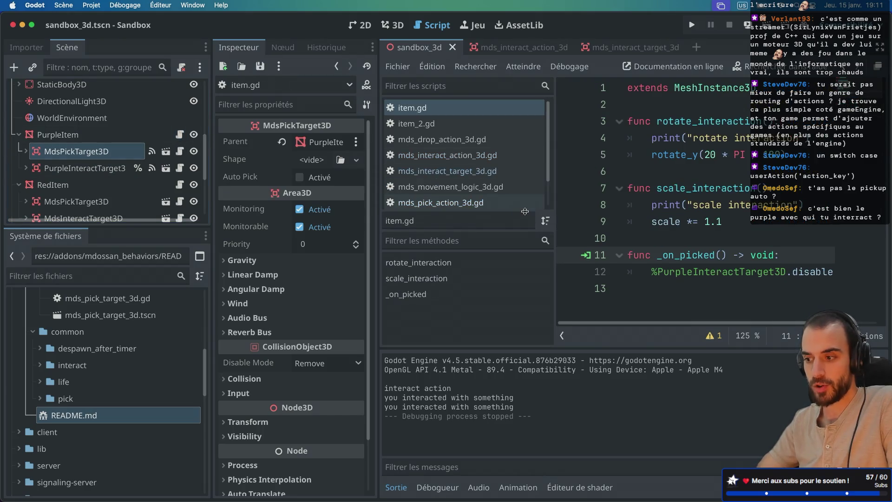
{"action": "key", "text": "ctrl+super+d"}
{"action": "key", "text": "ctrl+super+d"}
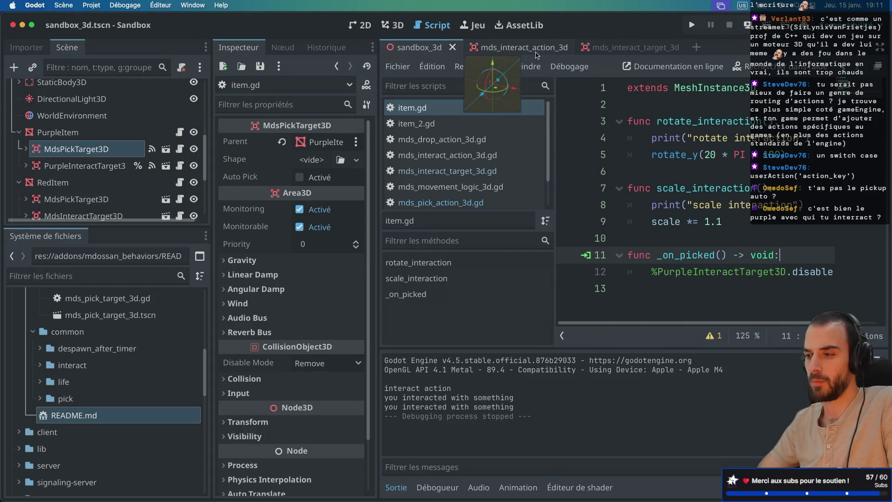
- Run the sandbox and apply the rotate interaction to the purple and blue cubes
{"action": "key", "text": "super+b"}
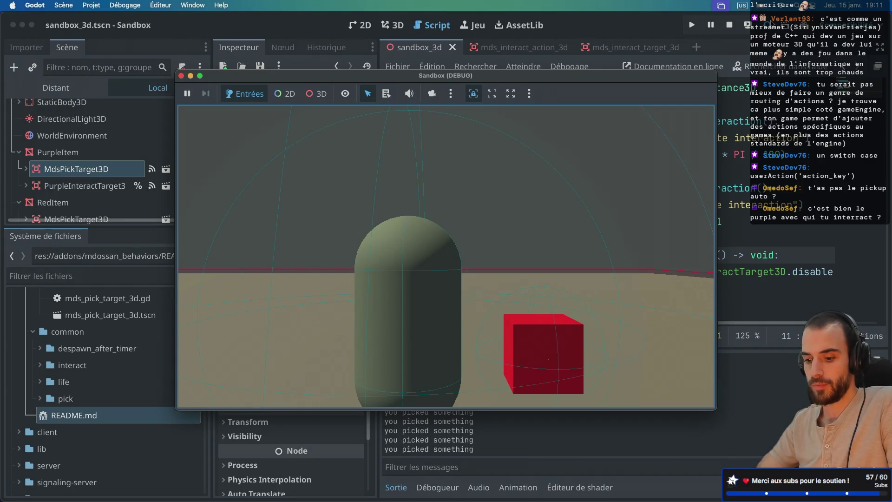
{"action": "key", "text": "e"}
{"action": "key", "text": "e"}
{"action": "key", "text": "e"}
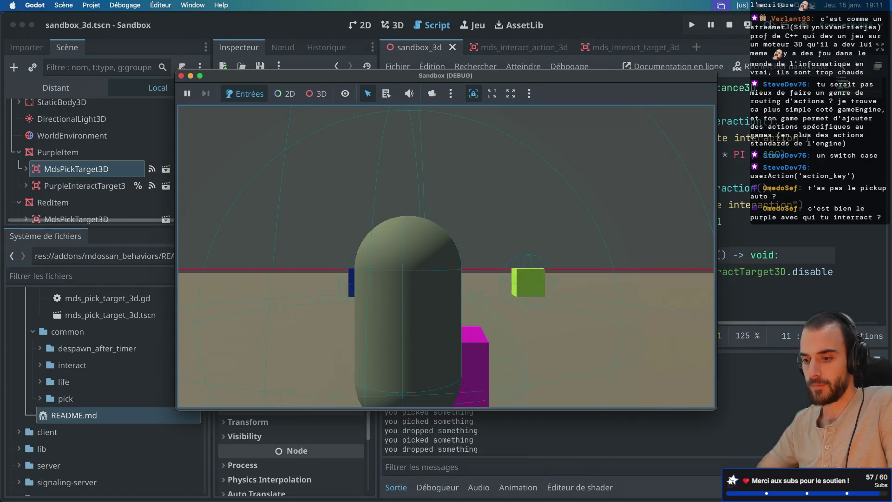
{"action": "key", "text": "f"}
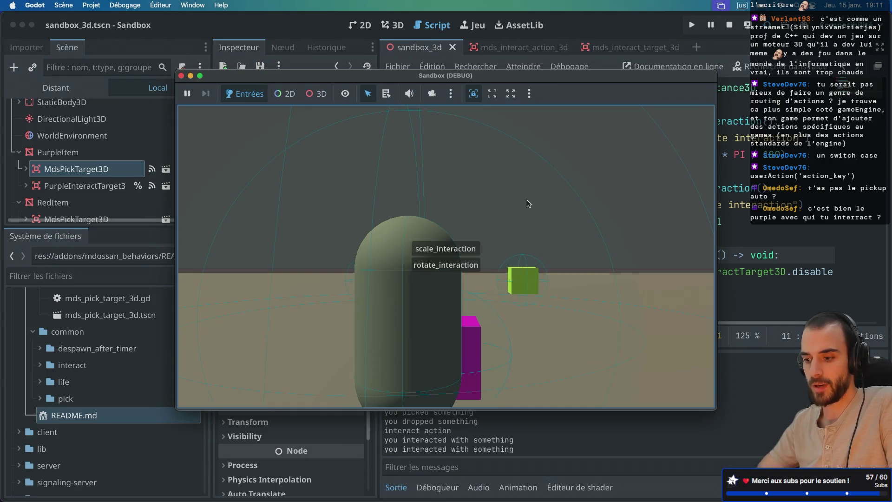
{"action": "left_click", "coordinate": [428, 261]}
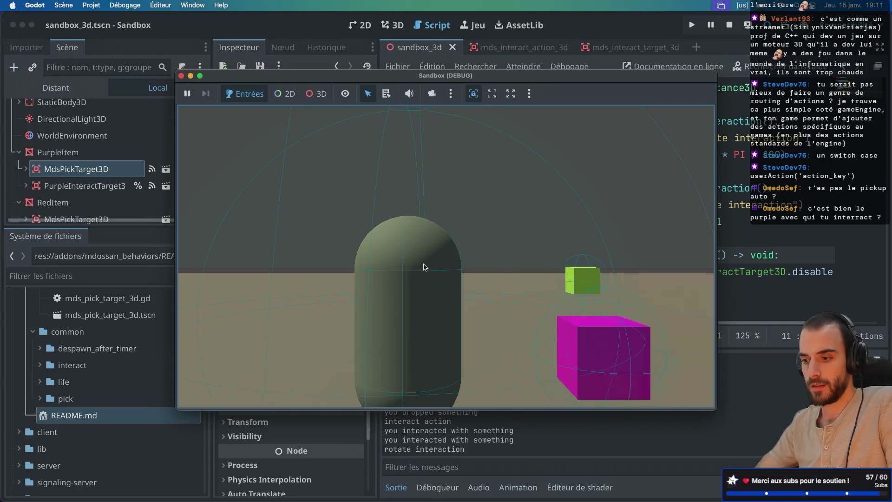
{"action": "key", "text": "f"}
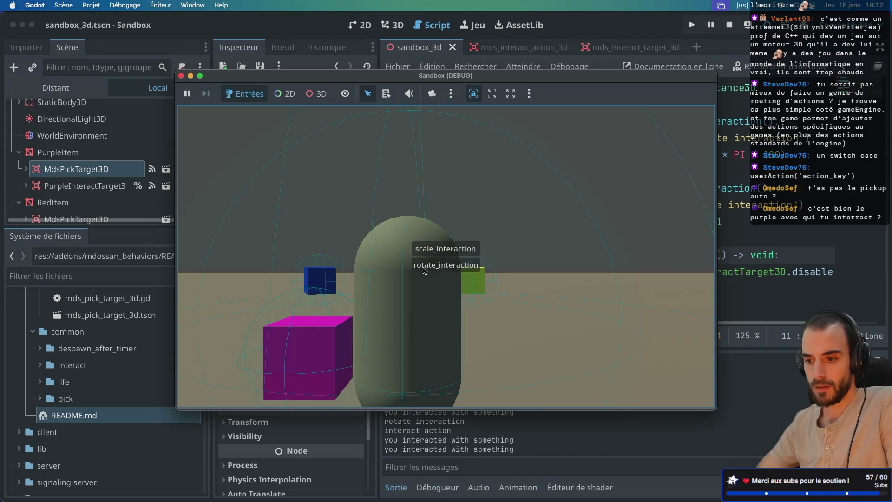
{"action": "left_click", "coordinate": [423, 270]}
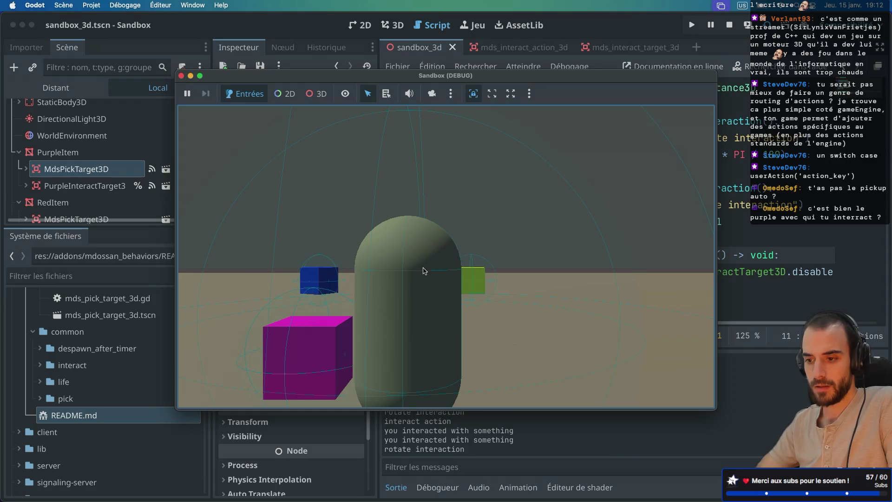
- Apply the scale and other interactions to the blue cube, then stop the game
{"action": "key", "text": "e"}
{"action": "left_click", "coordinate": [447, 251]}
{"action": "key", "text": "e"}
{"action": "left_click", "coordinate": [449, 253]}
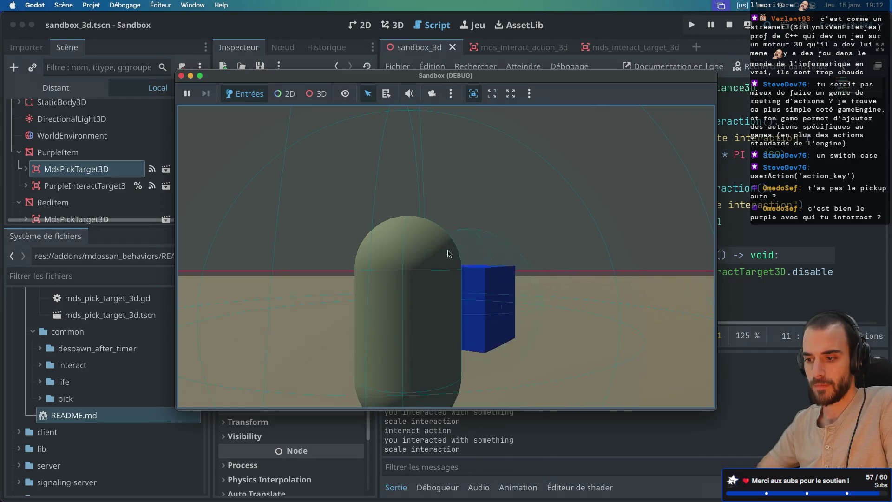
{"action": "key", "text": "e"}
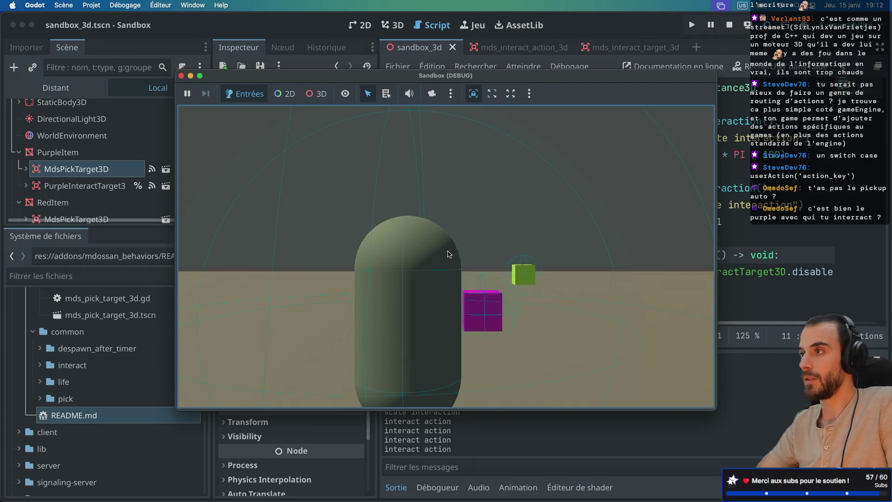
{"action": "key", "text": "e"}
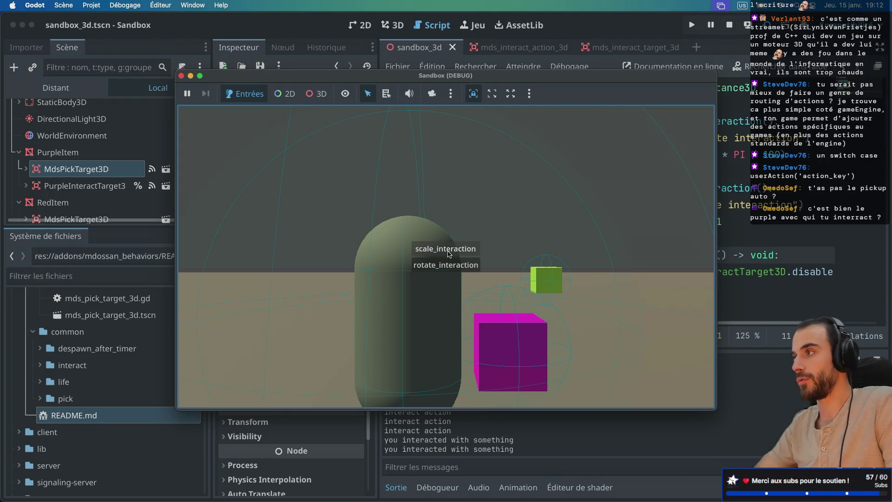
{"action": "left_click", "coordinate": [182, 76]}
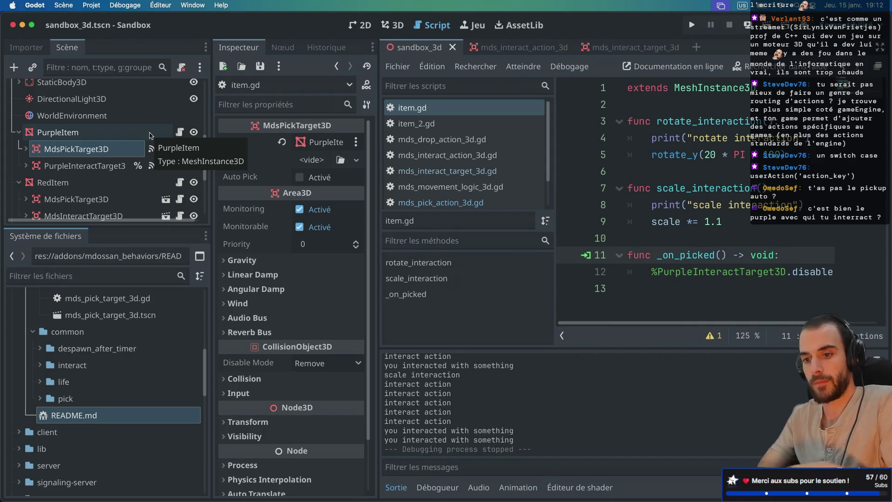
- Inspect Item2's MdsInteractTarget3D and pick target properties, then open the mds_interact_action_3d scene
{"action": "scroll", "coordinate": [150, 135], "scroll_direction": "down", "scroll_amount": 1}
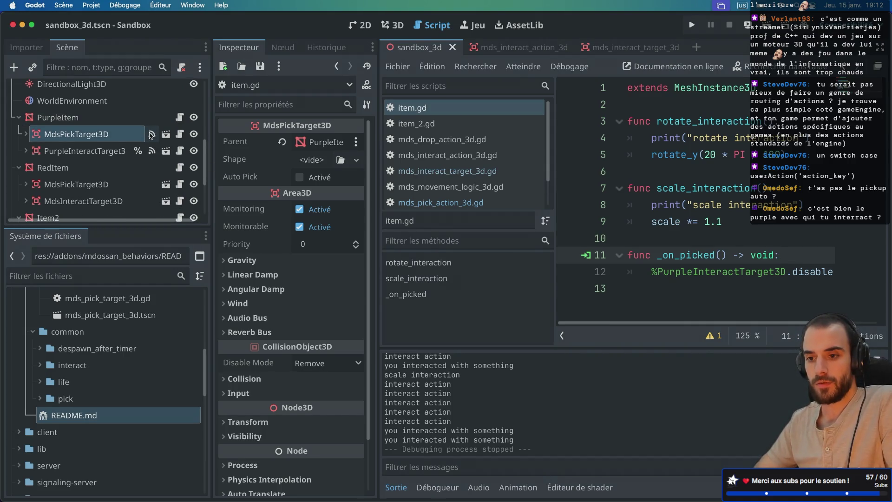
{"action": "scroll", "coordinate": [149, 135], "scroll_direction": "down", "scroll_amount": 5}
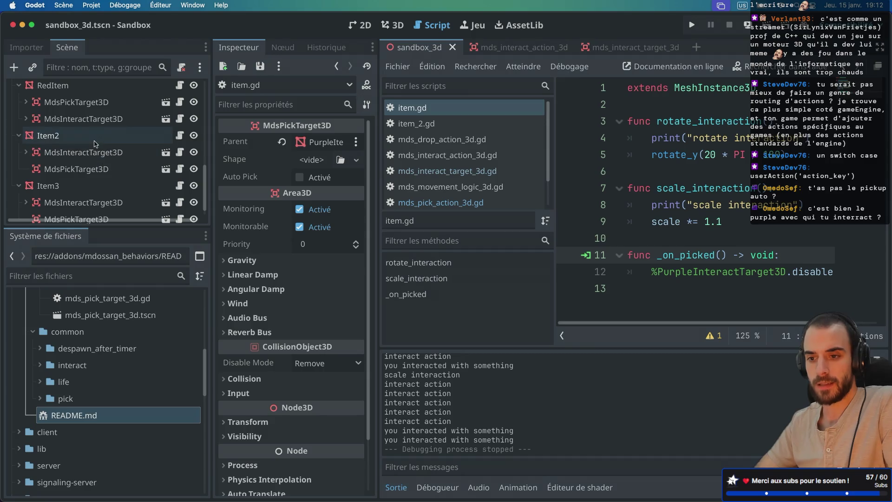
{"action": "scroll", "coordinate": [107, 149], "scroll_direction": "up", "scroll_amount": 1}
{"action": "scroll", "coordinate": [107, 149], "scroll_direction": "down", "scroll_amount": 1}
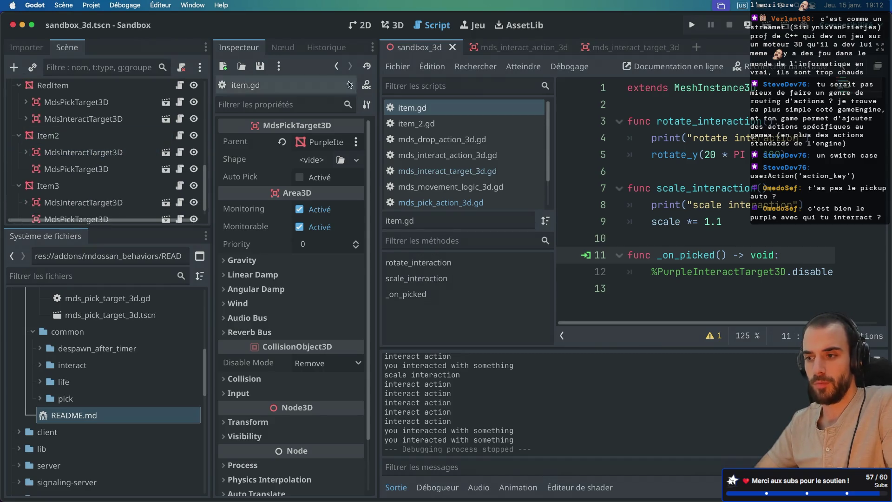
{"action": "left_click", "coordinate": [90, 157]}
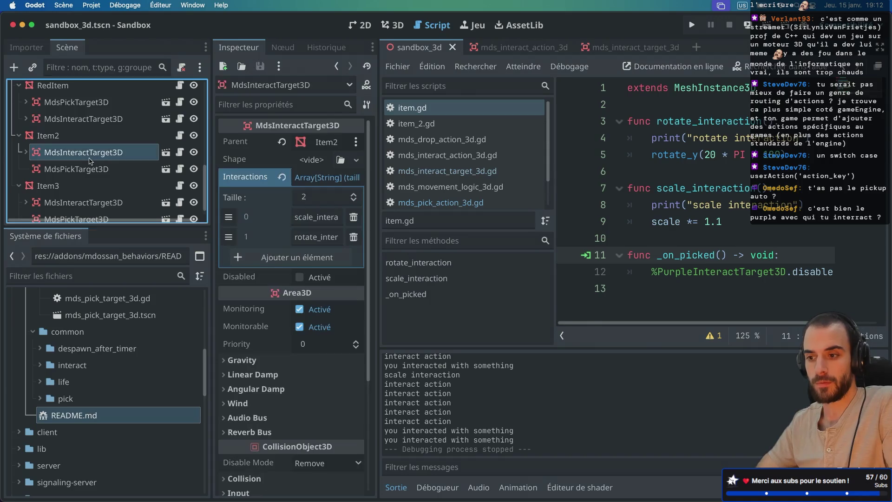
{"action": "left_click", "coordinate": [89, 154]}
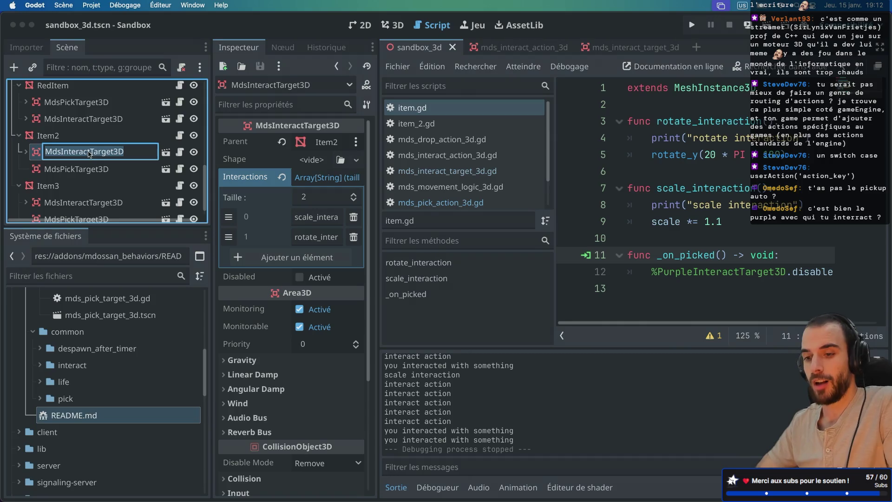
{"action": "key", "text": "Escape"}
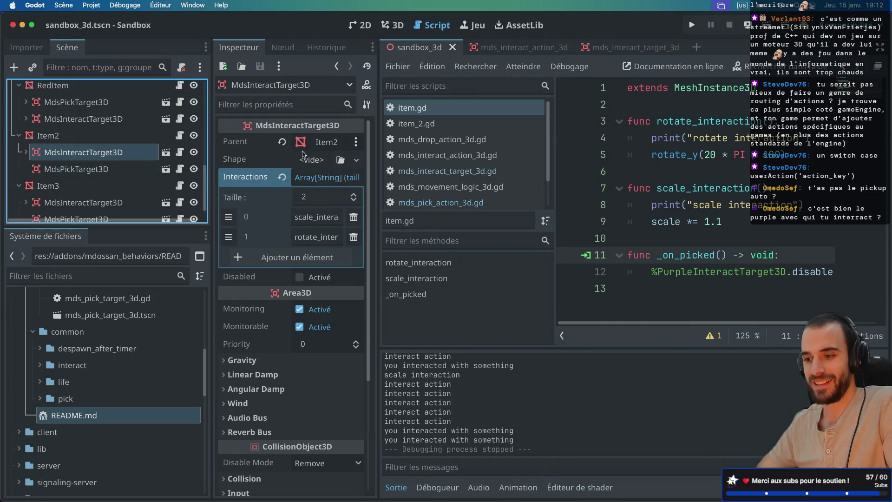
{"action": "left_click", "coordinate": [88, 168]}
{"action": "left_click", "coordinate": [91, 155]}
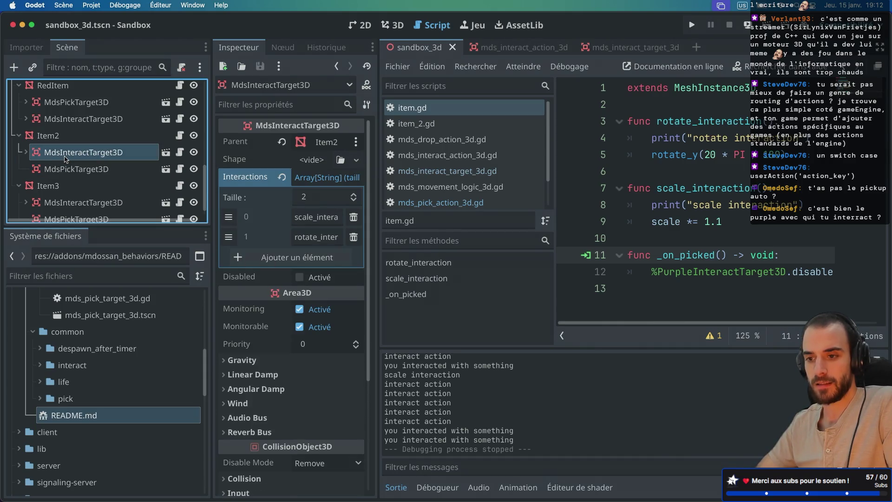
{"action": "left_click", "coordinate": [518, 52]}
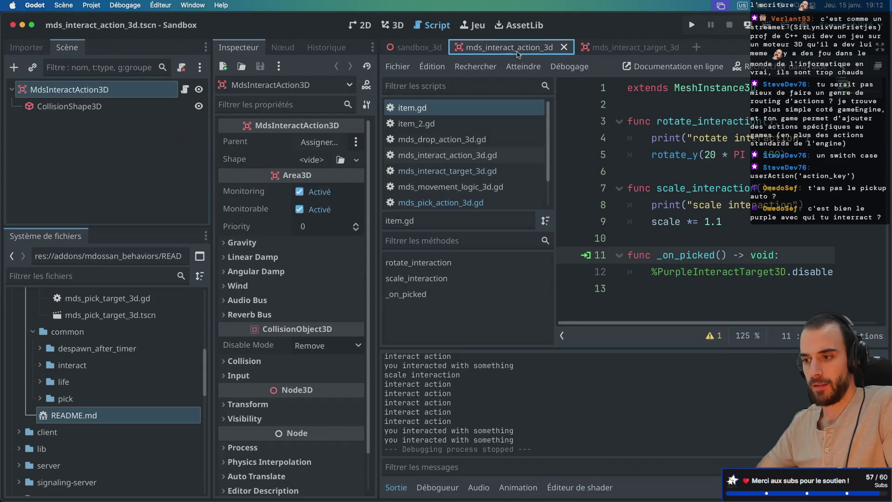
- Make the interact action's CollisionShape3D resource local to scene and save the scene
{"action": "left_click", "coordinate": [180, 105]}
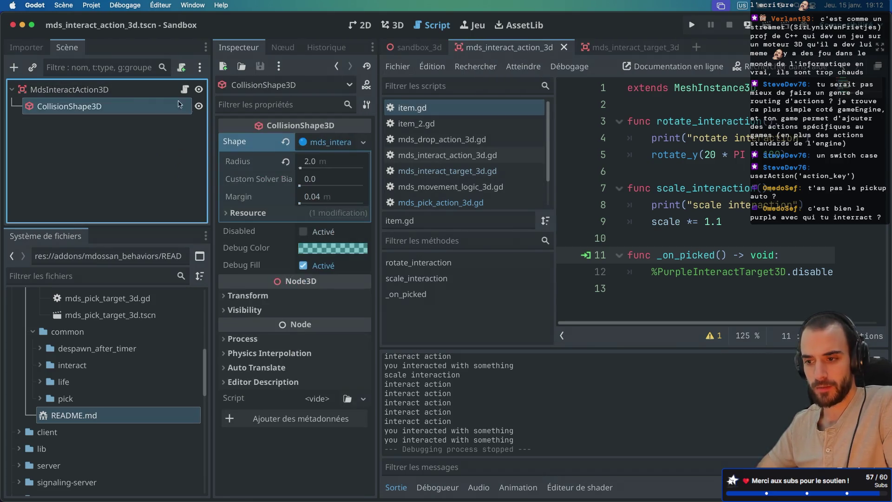
{"action": "left_click", "coordinate": [323, 143]}
{"action": "left_click", "coordinate": [323, 143]}
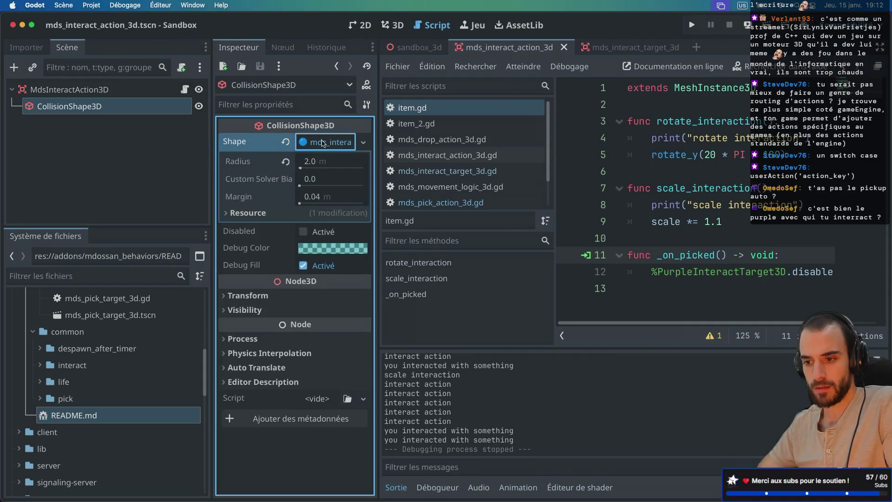
{"action": "left_click", "coordinate": [226, 217]}
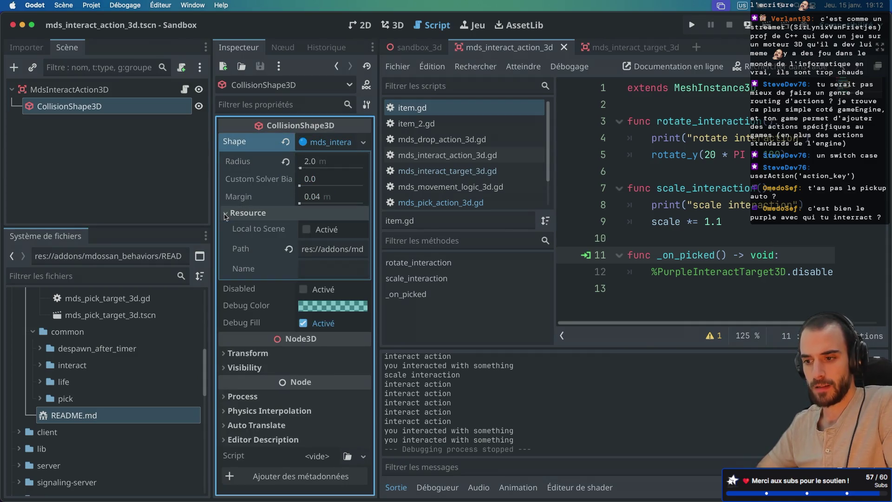
{"action": "left_click", "coordinate": [304, 231]}
{"action": "key", "text": "super+s"}
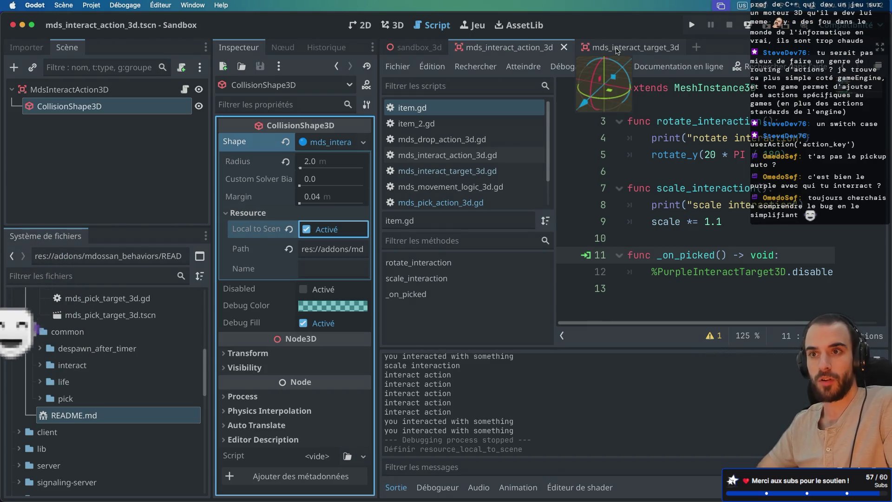
- Set the mds_interact_target_3d CollisionShape3D to Disabled by default
{"action": "left_click", "coordinate": [616, 48]}
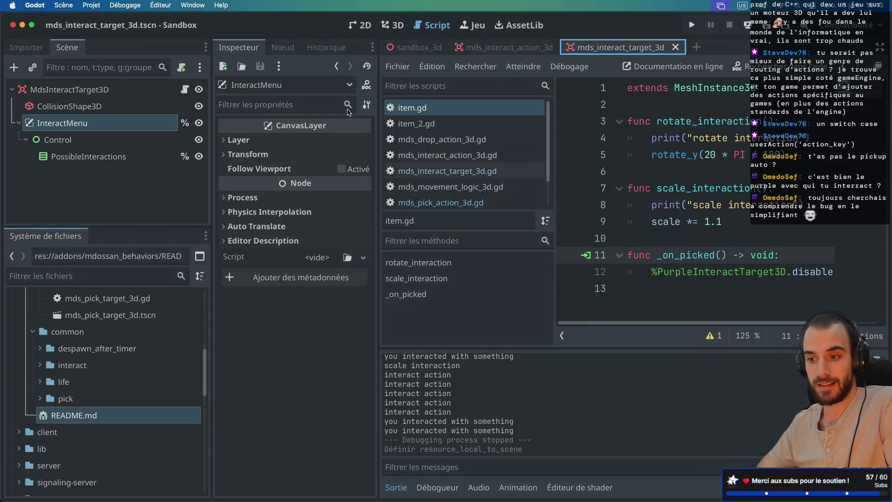
{"action": "left_click", "coordinate": [153, 106]}
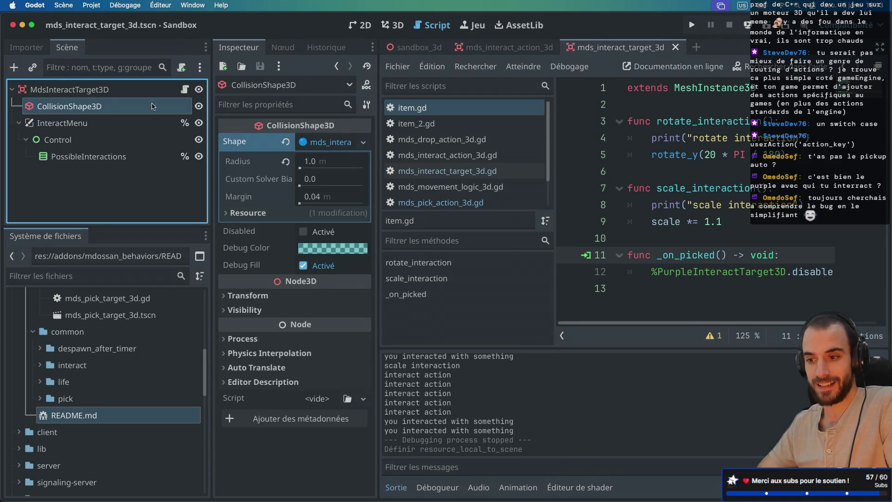
{"action": "left_click", "coordinate": [303, 232]}
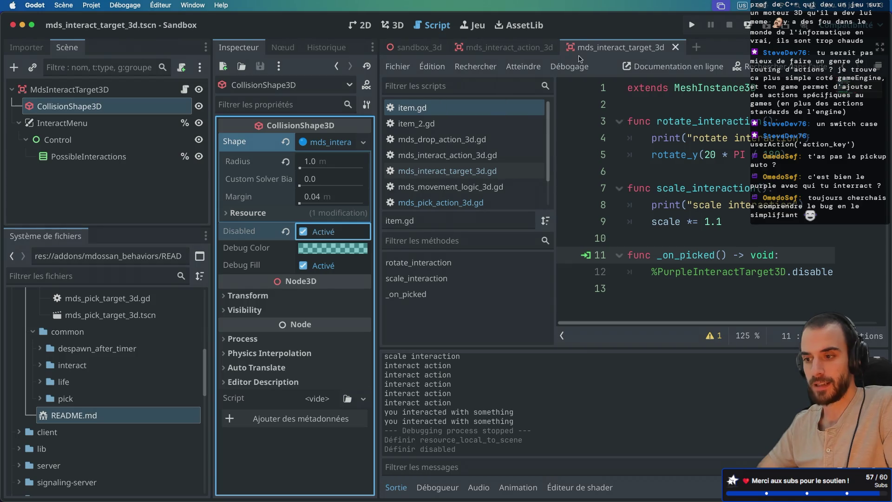
{"action": "scroll", "coordinate": [482, 152], "scroll_direction": "down", "scroll_amount": 2}
{"action": "left_click", "coordinate": [478, 168]}
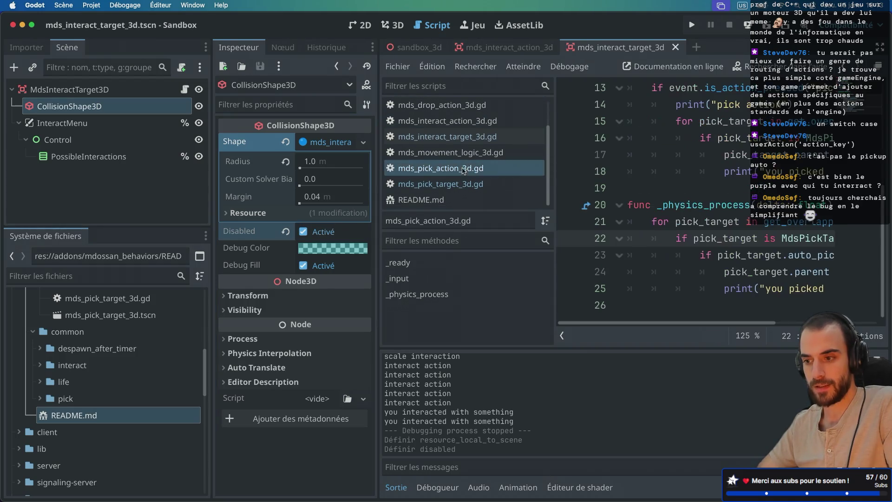
{"action": "left_click", "coordinate": [103, 275]}
- Filter files by 'pick', open mds_pick_action_3d.tscn and make its 3.0 m Shape resource local to scene
{"action": "type", "text": "pick"}
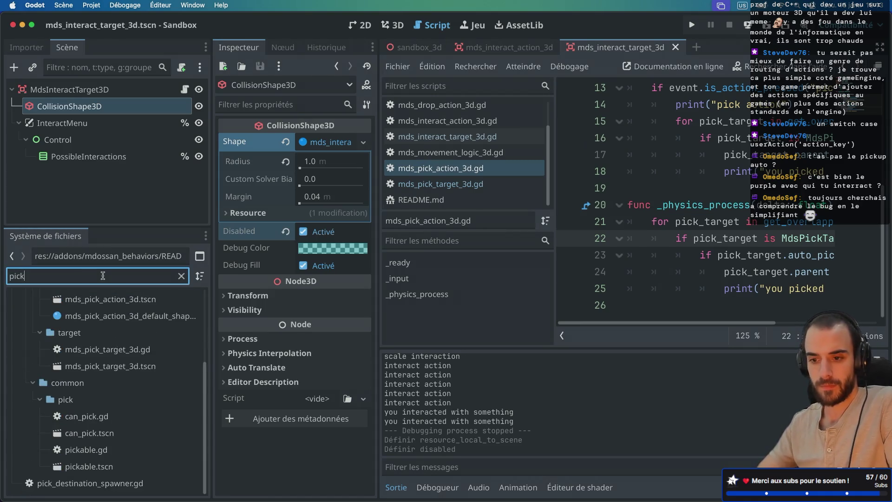
{"action": "double_click", "coordinate": [123, 361]}
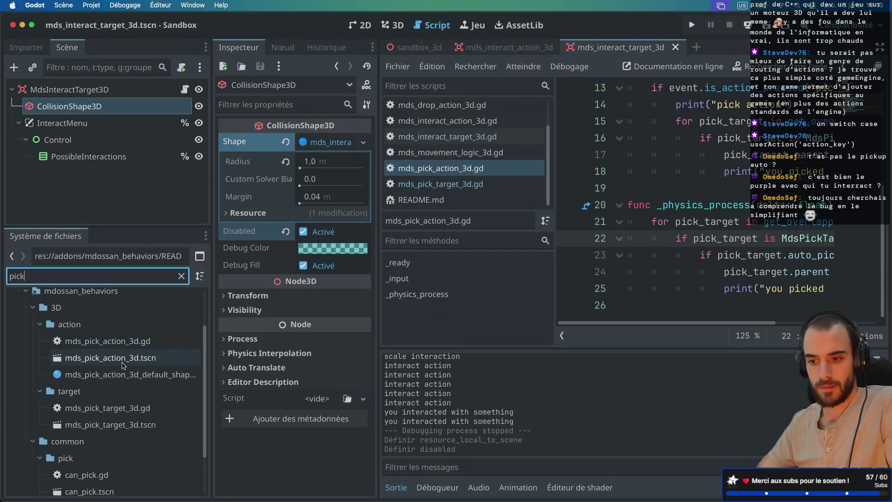
{"action": "left_click", "coordinate": [102, 111]}
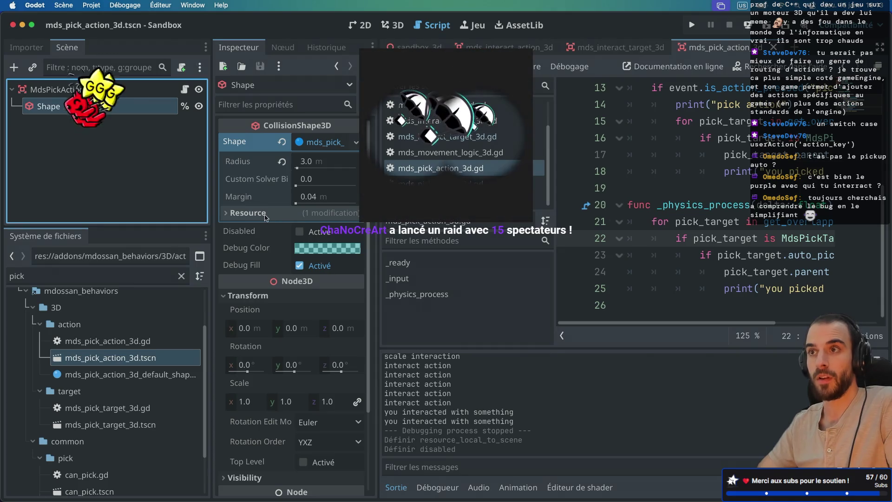
{"action": "left_click", "coordinate": [248, 212]}
{"action": "left_click", "coordinate": [303, 229]}
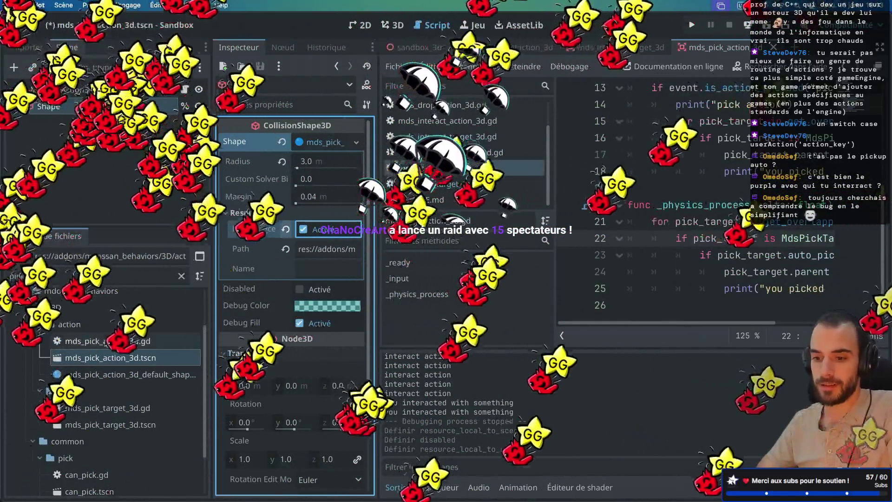
{"action": "scroll", "coordinate": [76, 376], "scroll_direction": "down", "scroll_amount": 3}
{"action": "scroll", "coordinate": [76, 375], "scroll_direction": "up", "scroll_amount": 2}
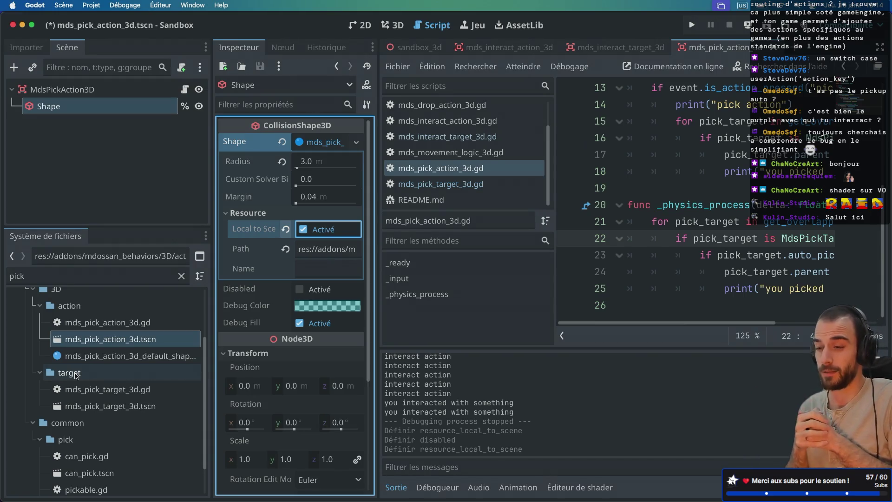
- Save the pick action scene, do a quick test run, and inspect its collision shape
{"action": "key", "text": "ctrl+s"}
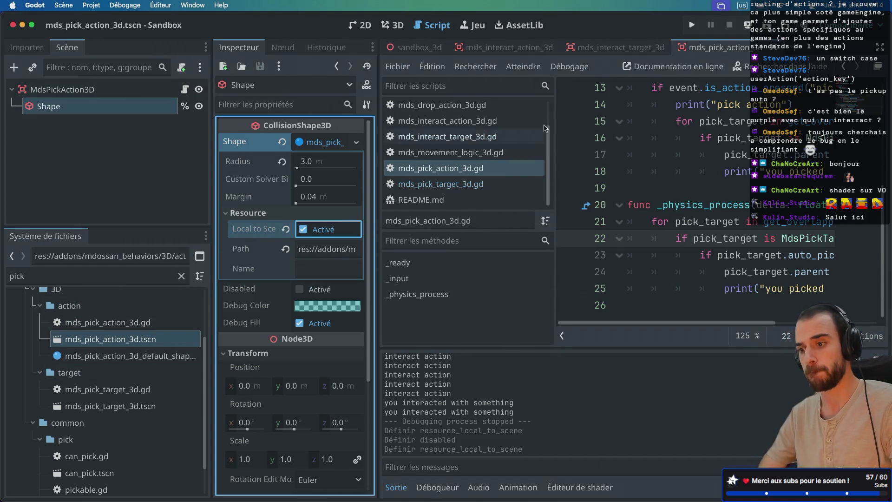
{"action": "left_click", "coordinate": [513, 25]}
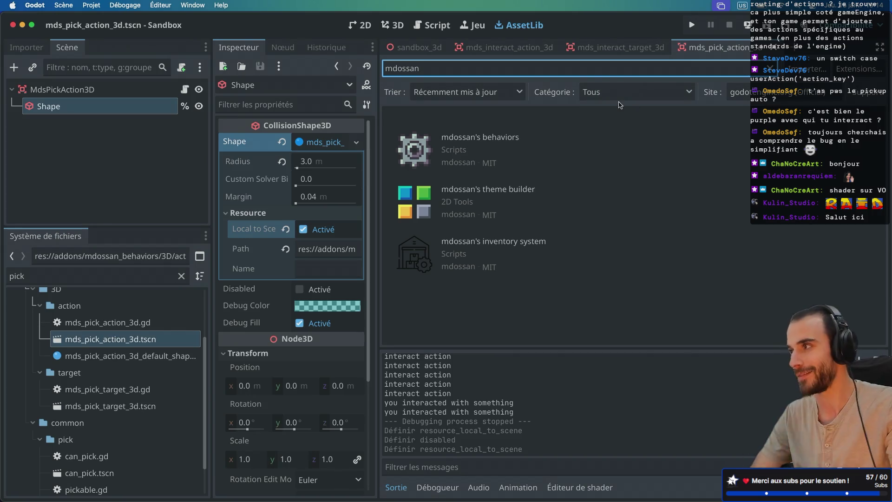
{"action": "key", "text": "super+b"}
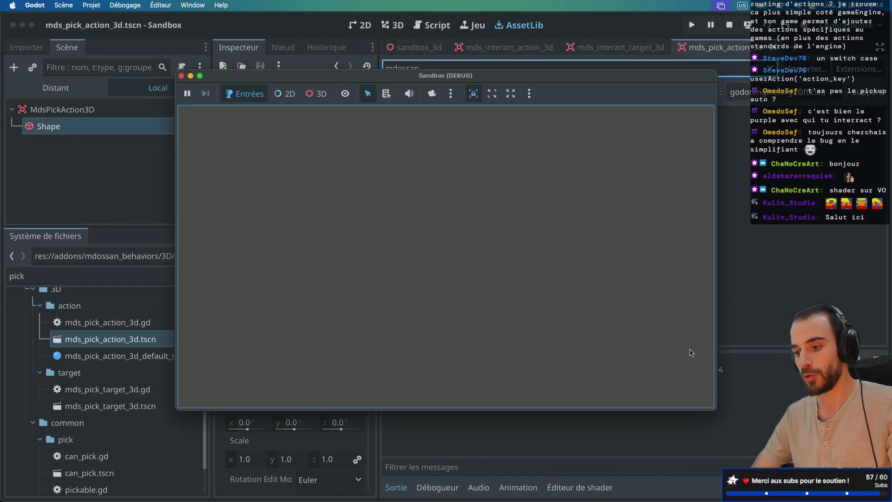
{"action": "left_click", "coordinate": [181, 76]}
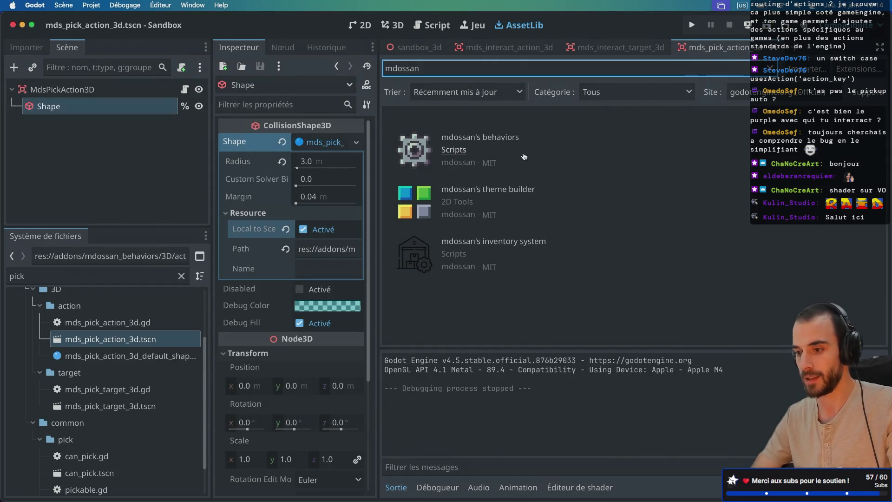
{"action": "left_click", "coordinate": [118, 90]}
{"action": "left_click", "coordinate": [97, 107]}
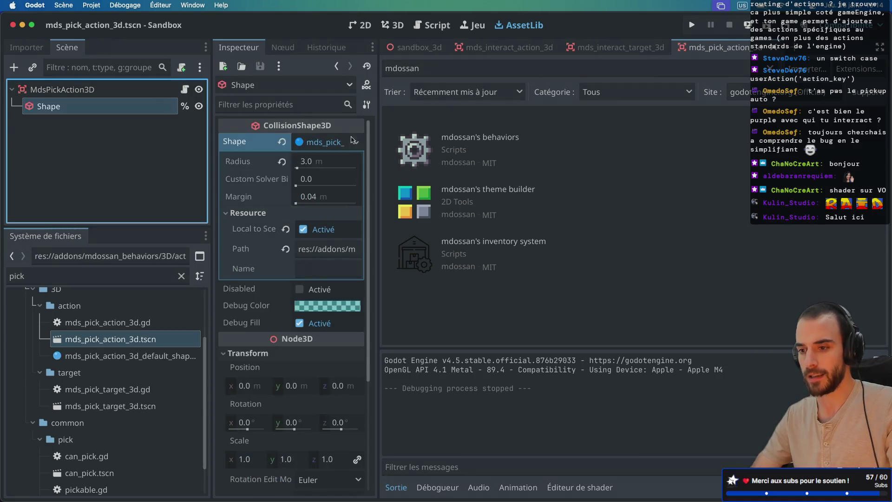
- Make the mds_pick_target_3d 0.5 m sphere shape local to scene and save it
{"action": "double_click", "coordinate": [125, 407]}
{"action": "left_click", "coordinate": [153, 106]}
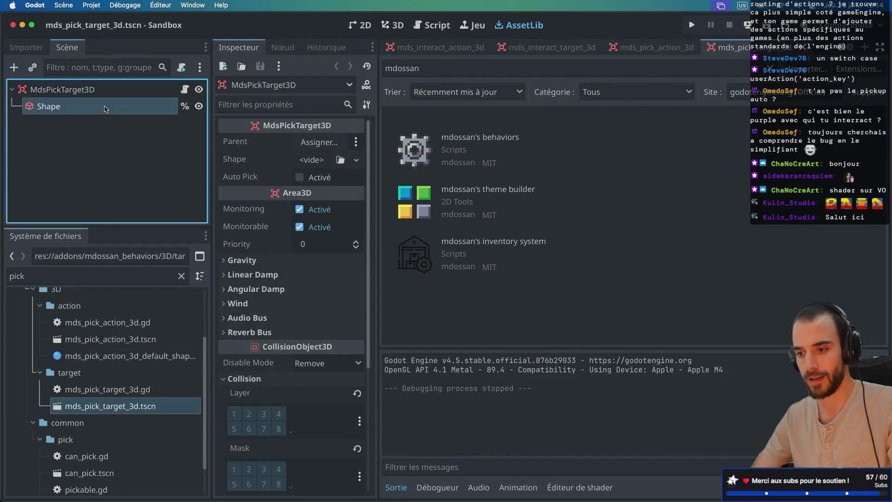
{"action": "left_click", "coordinate": [247, 213]}
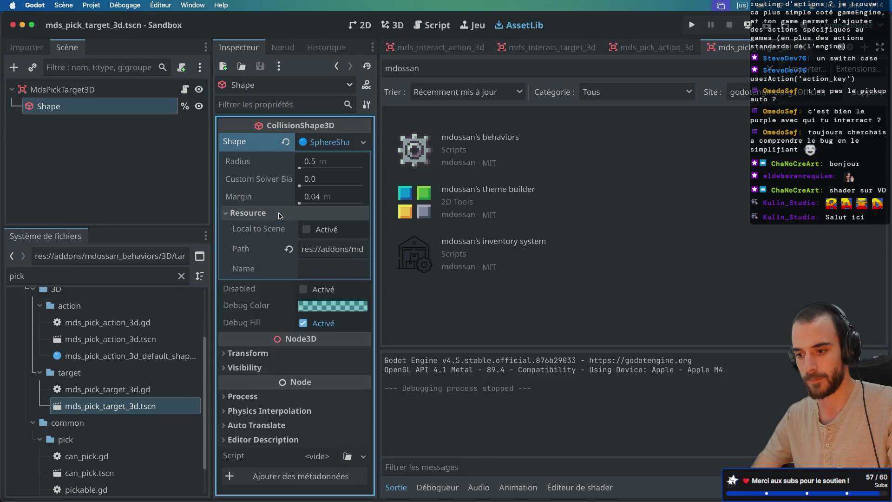
{"action": "left_click", "coordinate": [307, 230]}
{"action": "key", "text": "super+s"}
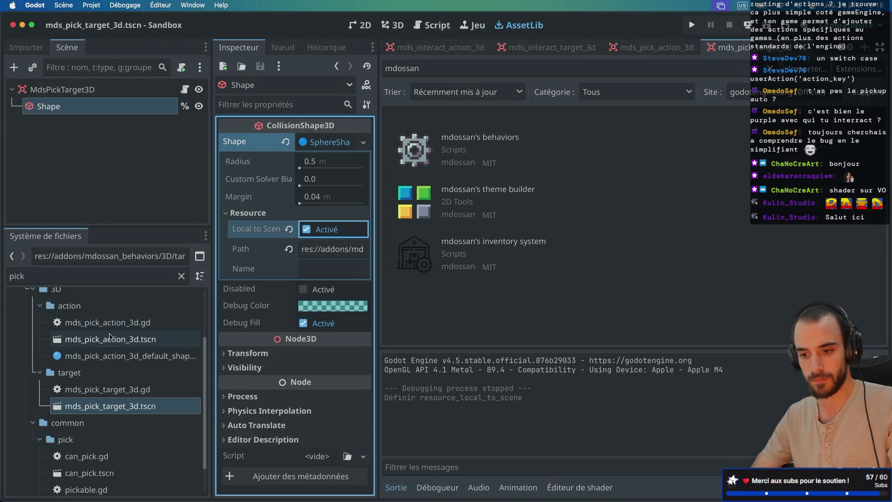
{"action": "double_click", "coordinate": [111, 339]}
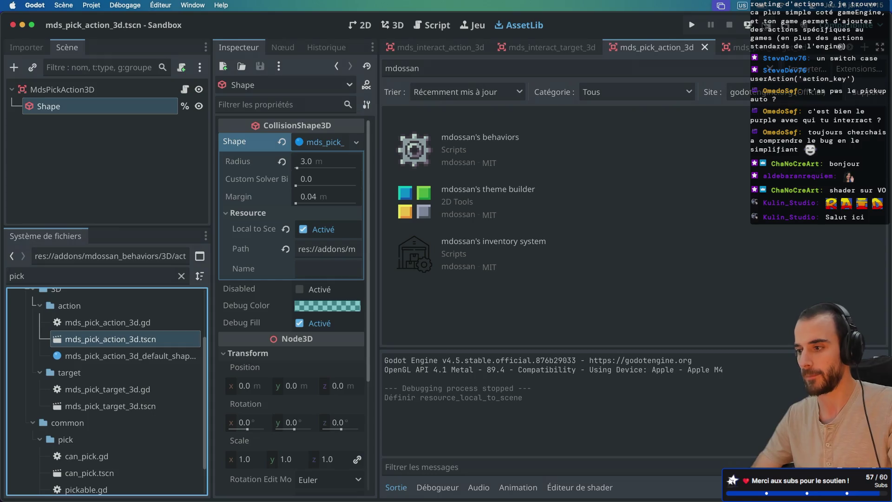
{"action": "left_click", "coordinate": [457, 46]}
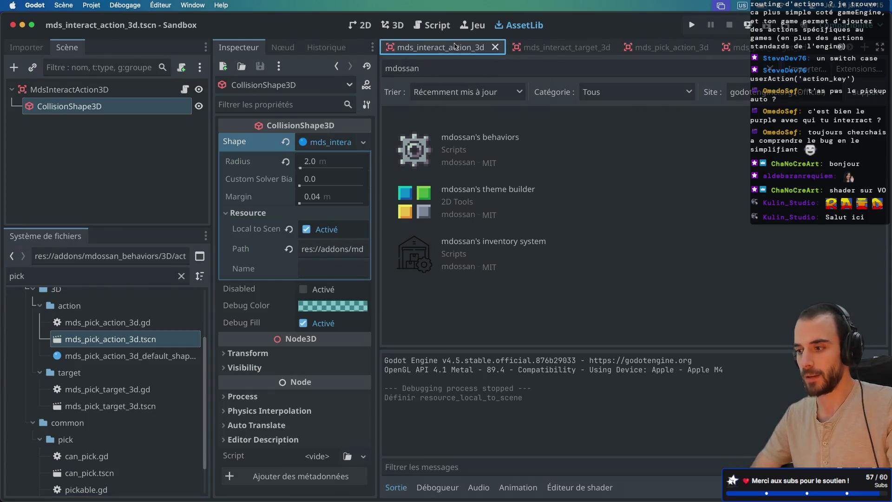
{"action": "double_click", "coordinate": [53, 279]}
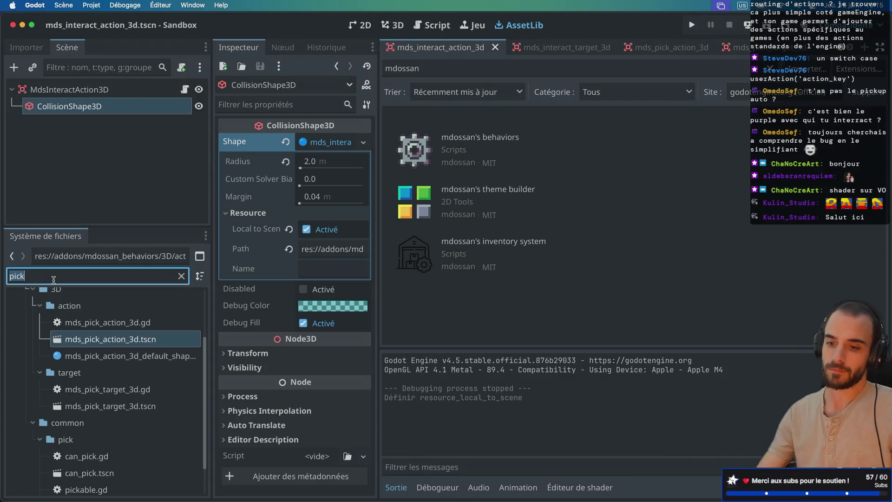
- Open sandbox_3d.tscn using the 'sand' filter and start a test run
{"action": "type", "text": "sand"}
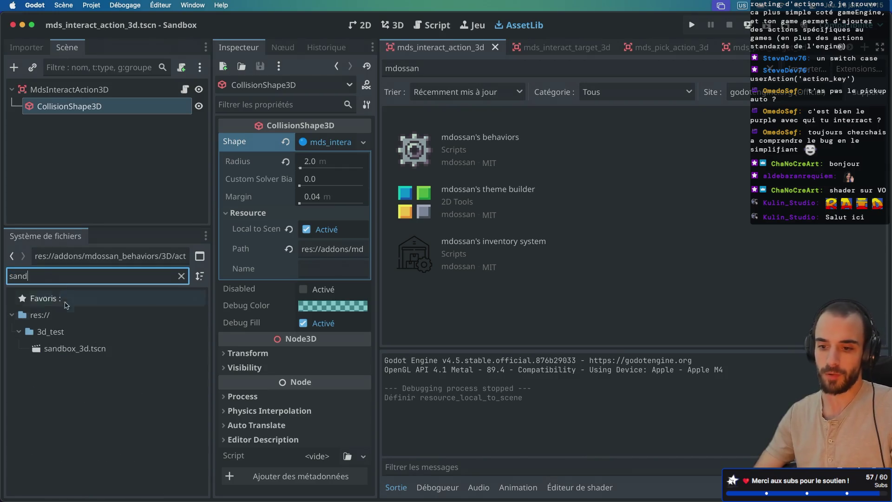
{"action": "left_click", "coordinate": [68, 348]}
{"action": "double_click", "coordinate": [69, 348]}
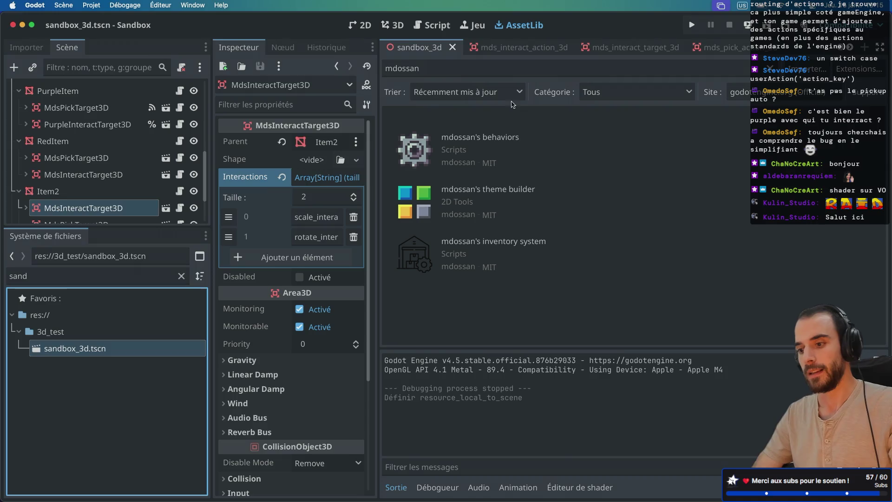
{"action": "left_click", "coordinate": [766, 25]}
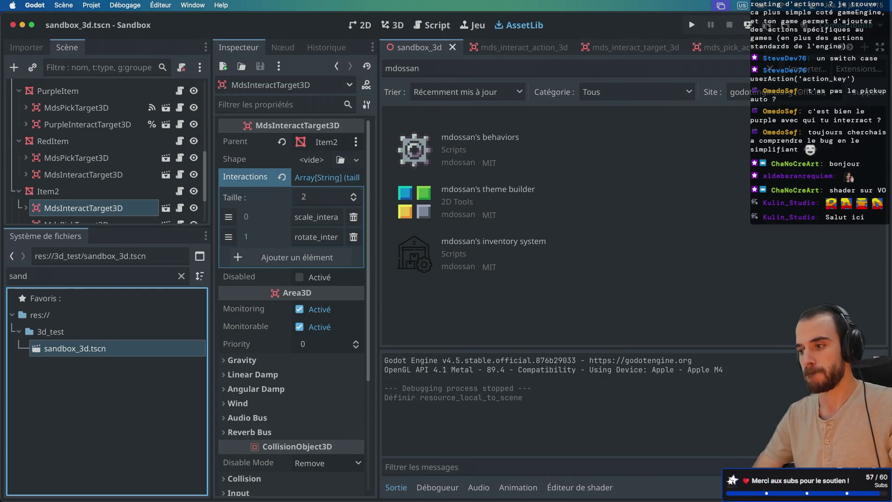
{"action": "key", "text": "a"}
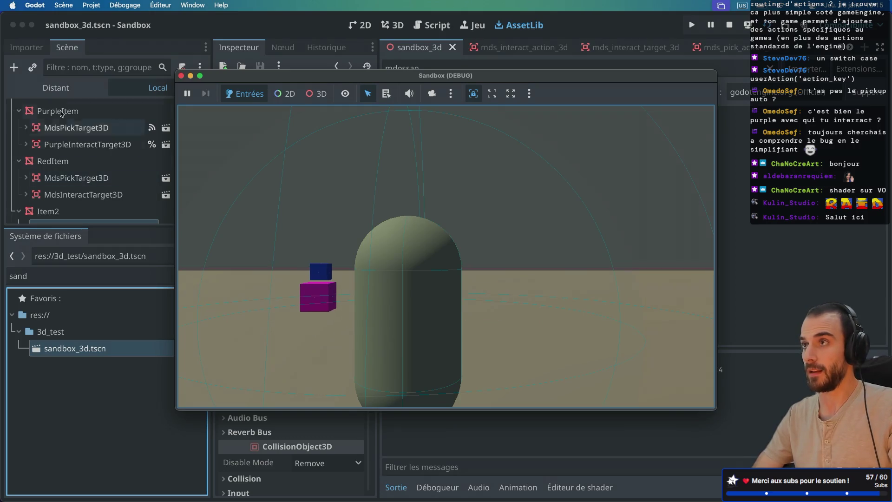
{"action": "key", "text": "super+period"}
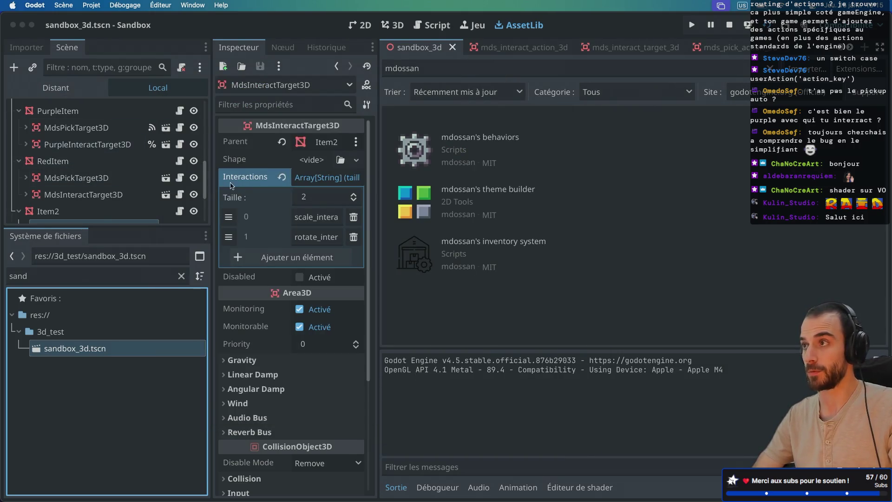
{"action": "scroll", "coordinate": [93, 134], "scroll_direction": "up", "scroll_amount": 10}
{"action": "scroll", "coordinate": [84, 139], "scroll_direction": "down", "scroll_amount": 3}
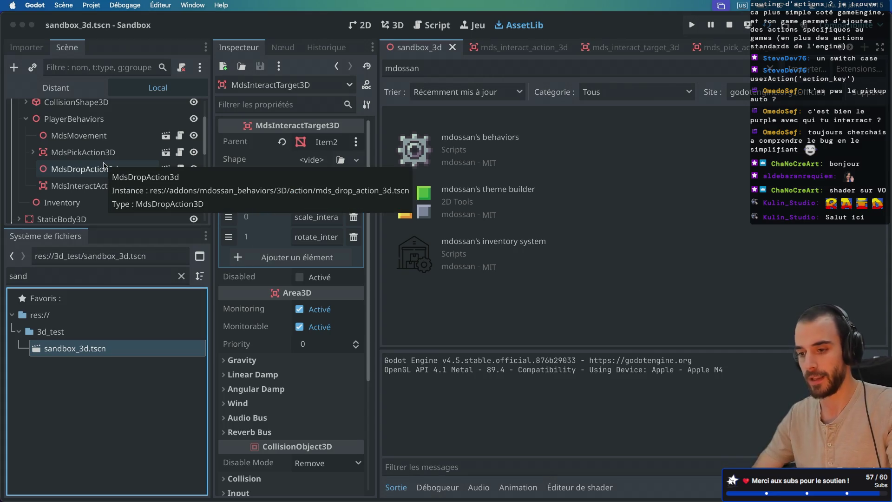
- Walk the player to the magenta cube to pick items, then stop debugging
{"action": "key", "text": "super+Tab"}
{"action": "key", "text": "Down"}
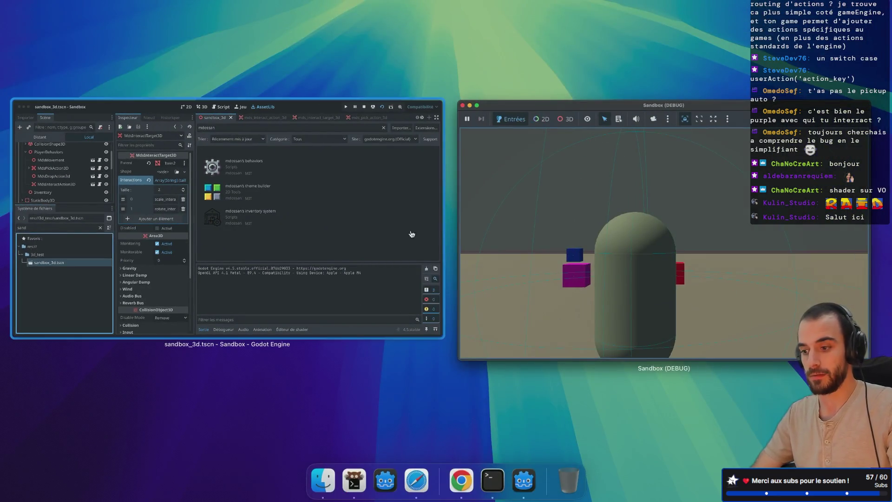
{"action": "left_click", "coordinate": [105, 167]}
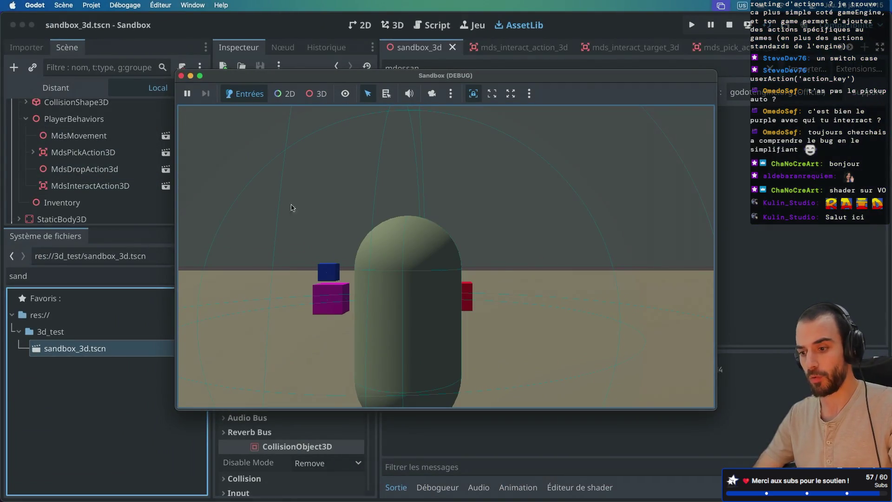
{"action": "key", "text": "Left"}
{"action": "key", "text": "Up"}
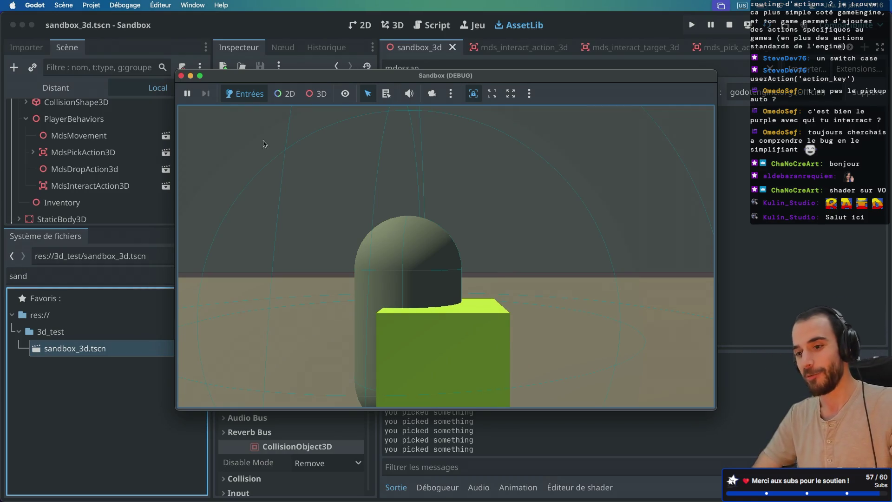
{"action": "left_click", "coordinate": [181, 76]}
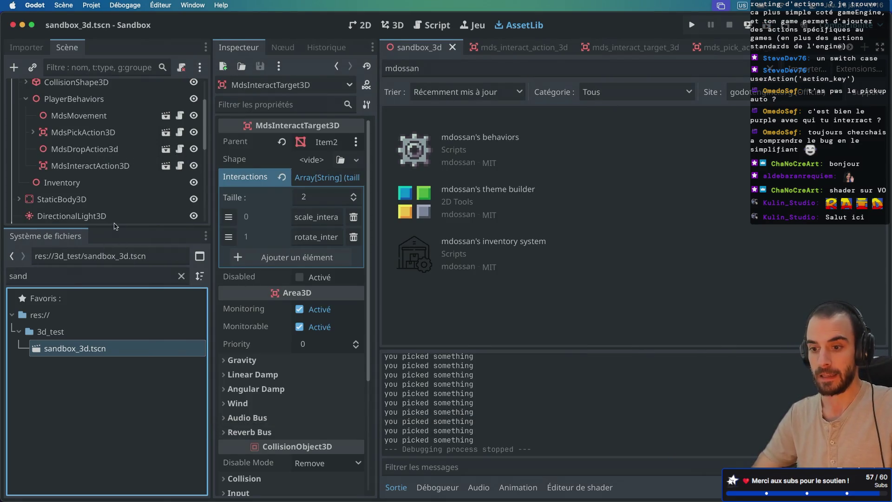
- Drag the Scene/FileSystem divider down so more sandbox nodes show
{"action": "left_click_drag", "start_coordinate": [116, 226], "coordinate": [115, 302]}
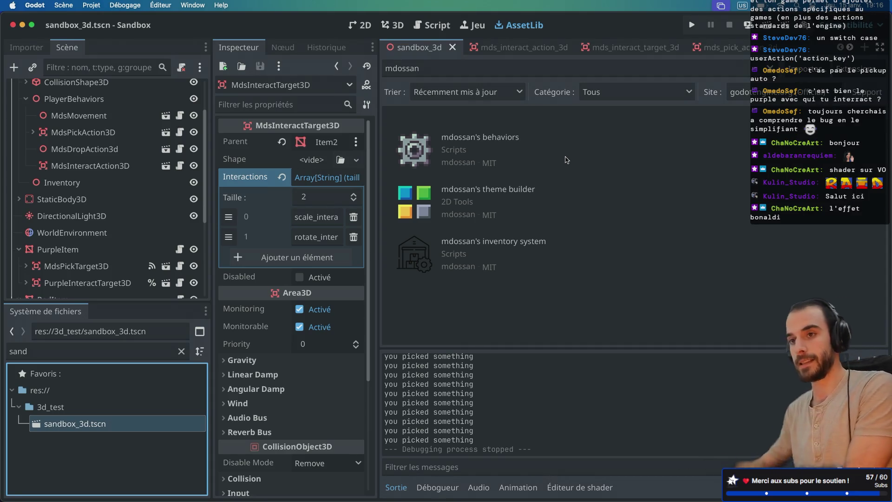
- Search 'leffet bonaldi' in a new Safari tab, read the Wikipedia article, then close both tabs
{"action": "key", "text": "ctrl+Right"}
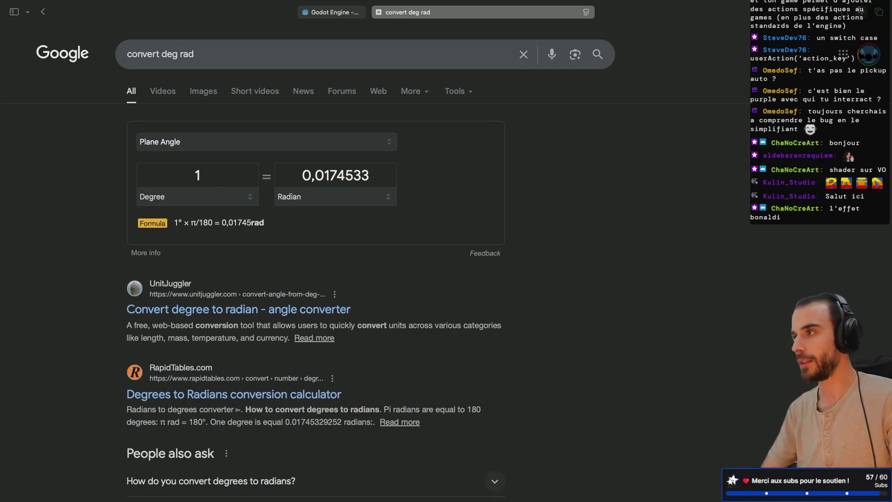
{"action": "key", "text": "super+t"}
{"action": "type", "text": "leffet bo"}
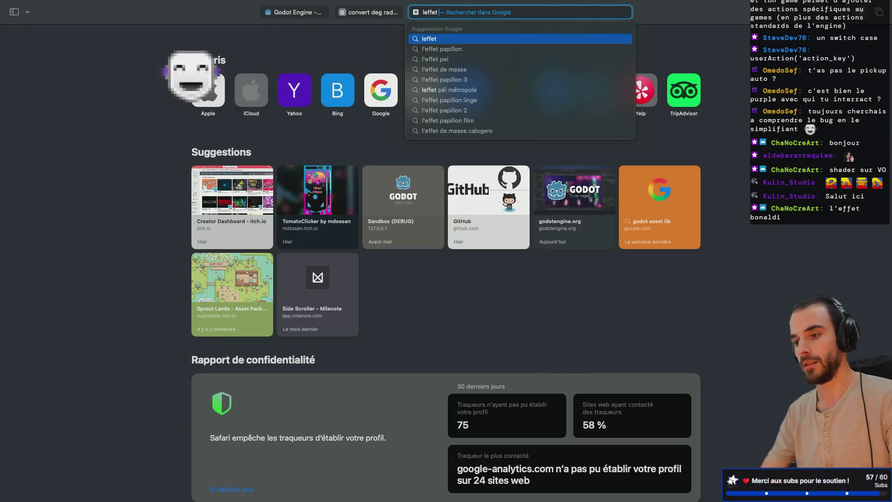
{"action": "type", "text": "naldi"}
{"action": "key", "text": "Return"}
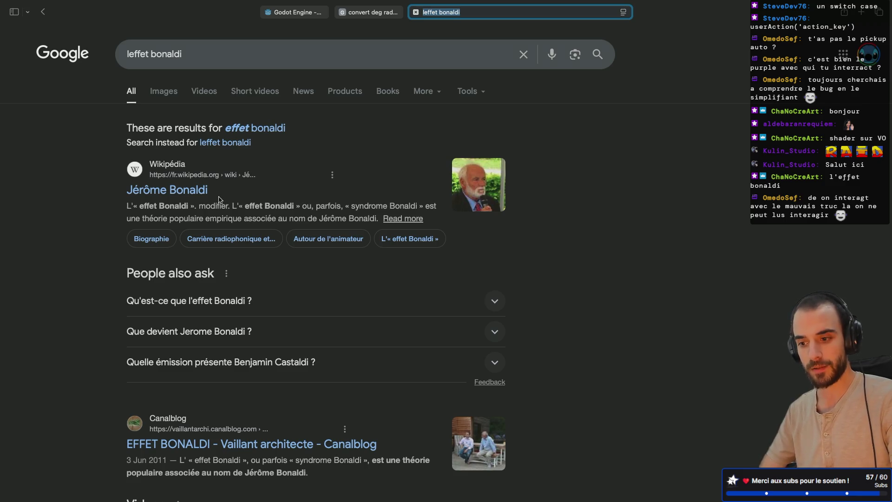
{"action": "left_click", "coordinate": [188, 198]}
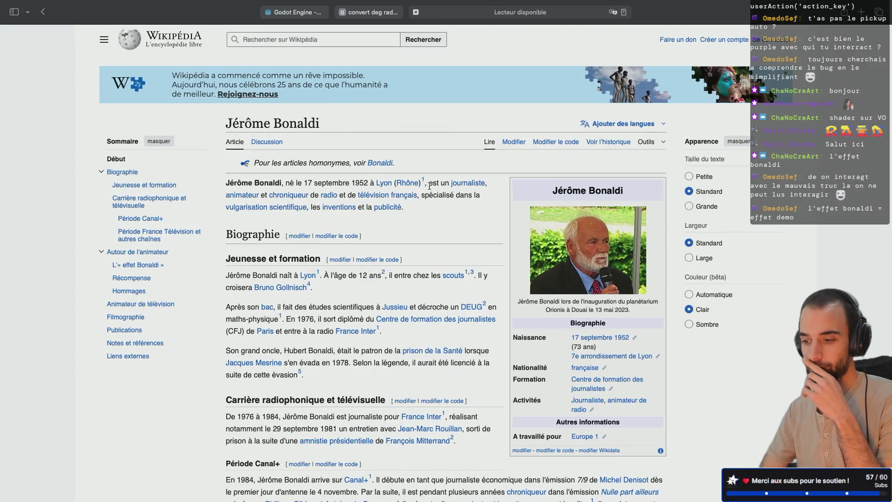
{"action": "scroll", "coordinate": [429, 185], "scroll_direction": "down", "scroll_amount": 3}
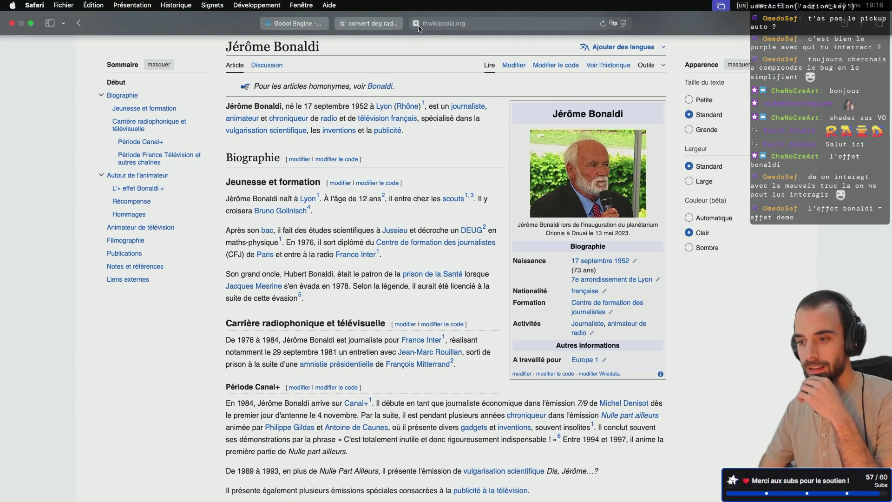
{"action": "left_click", "coordinate": [416, 24]}
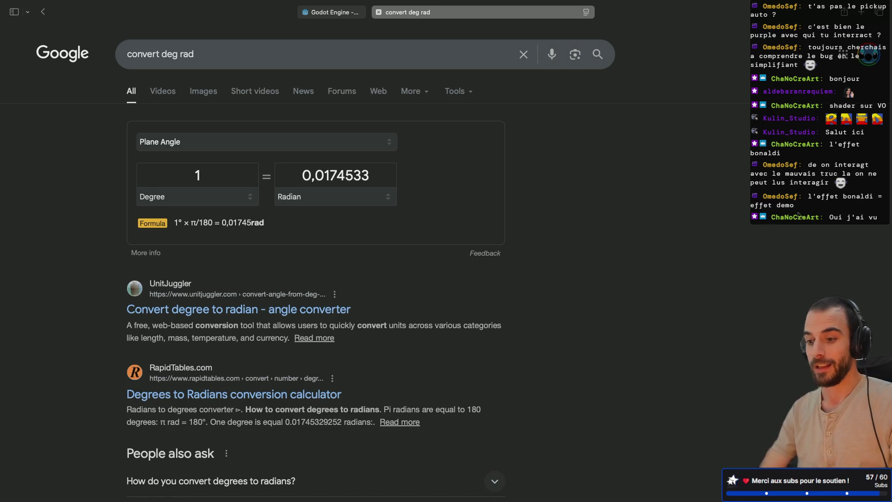
{"action": "left_click", "coordinate": [379, 12]}
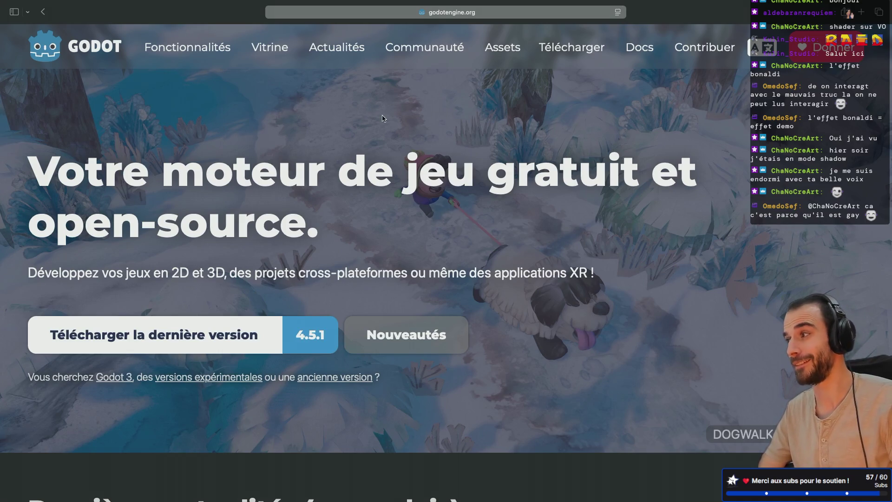
- Switch from Safari back to the Godot editor after closing the 'convert deg rad' search tab
{"action": "key", "text": "ctrl+Left"}
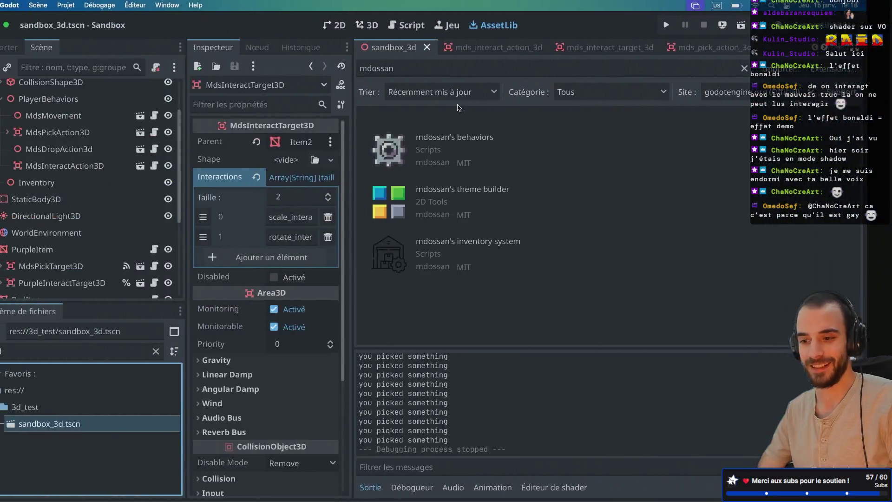